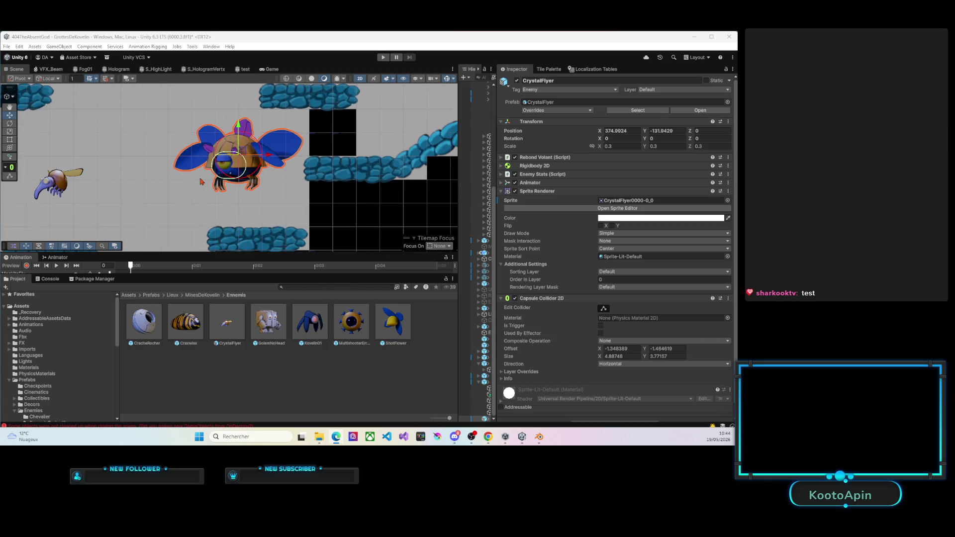
Zoom and pan the Scene view to centre on the CrystalFlyer.
scroll(194, 160, up, 3)
scroll(197, 171, down, 5)
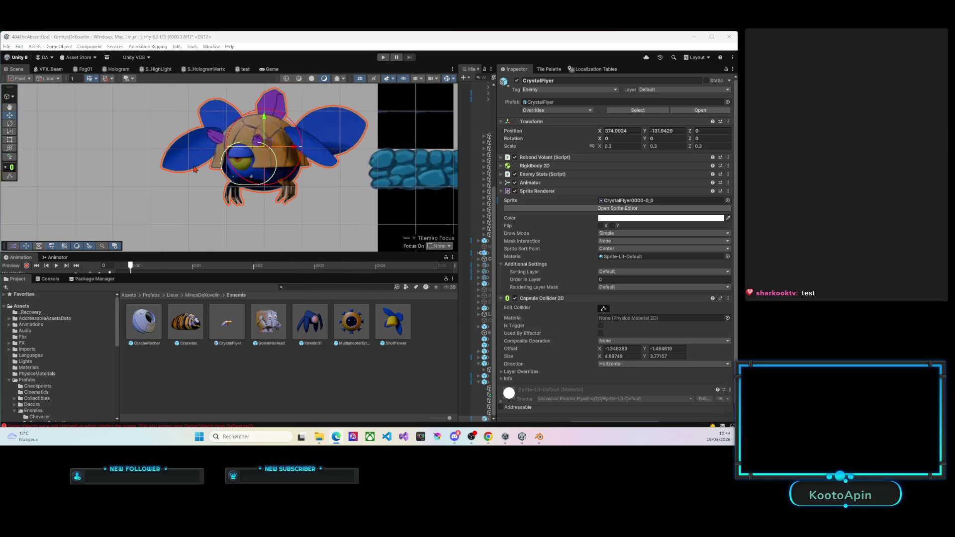
mouse_move(155, 159)
mouse_down()
mouse_move(236, 157)
mouse_move(191, 164)
mouse_move(199, 151)
mouse_move(186, 149)
mouse_up()
scroll(228, 162, up, 5)
scroll(211, 154, down, 5)
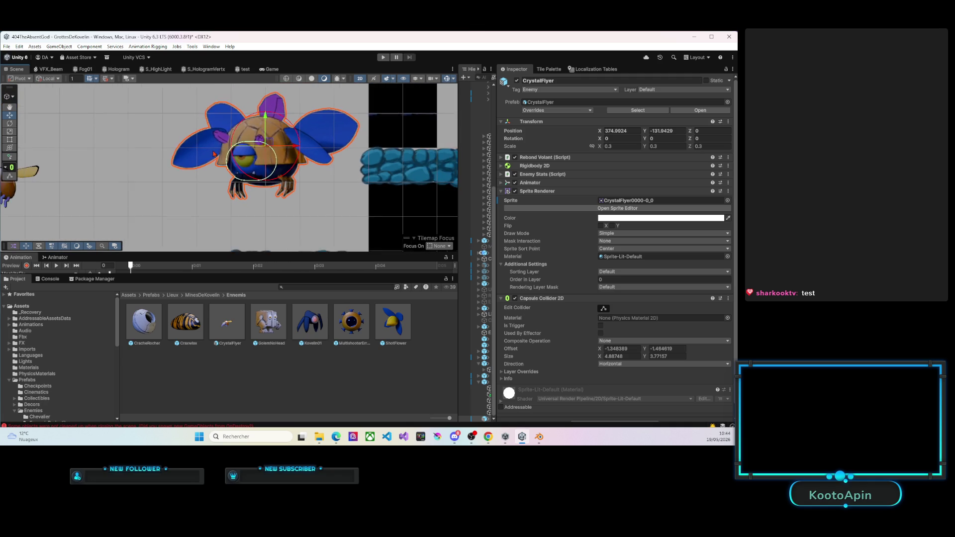
drag(193, 155, 255, 160)
scroll(228, 179, up, 2)
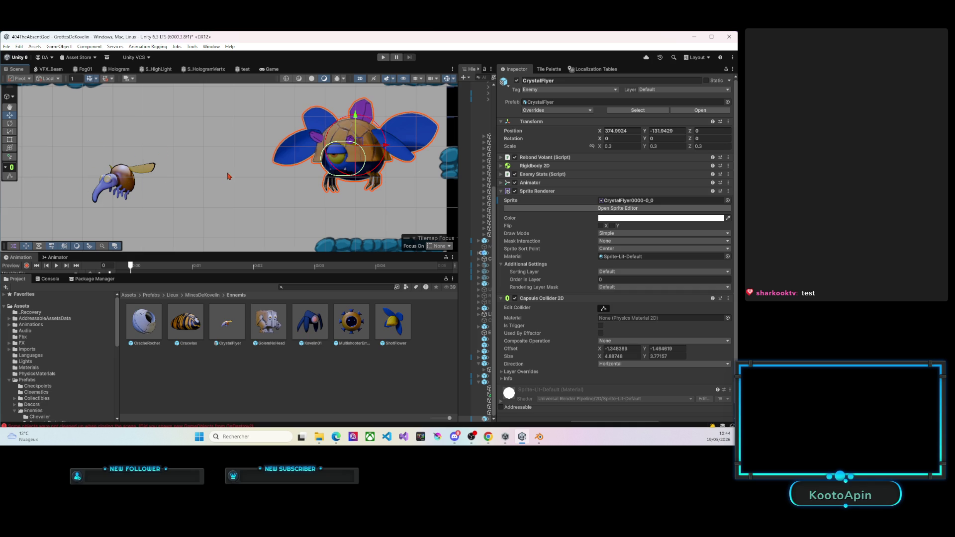
scroll(220, 178, down, 6)
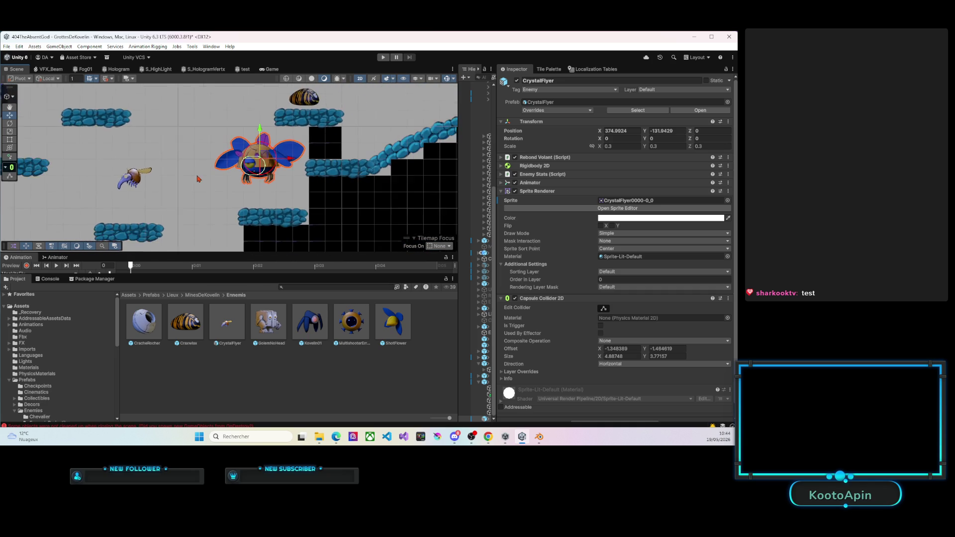
scroll(227, 165, up, 5)
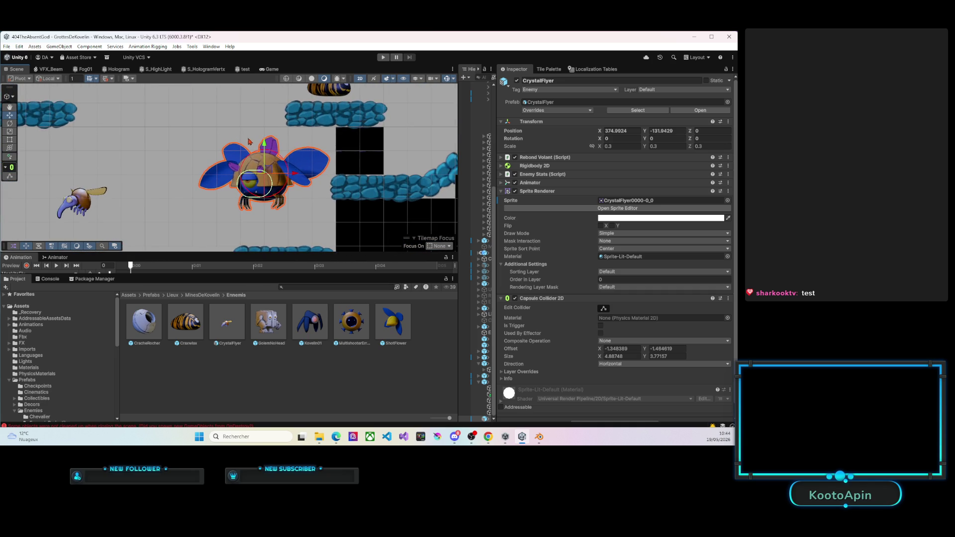
scroll(228, 165, down, 5)
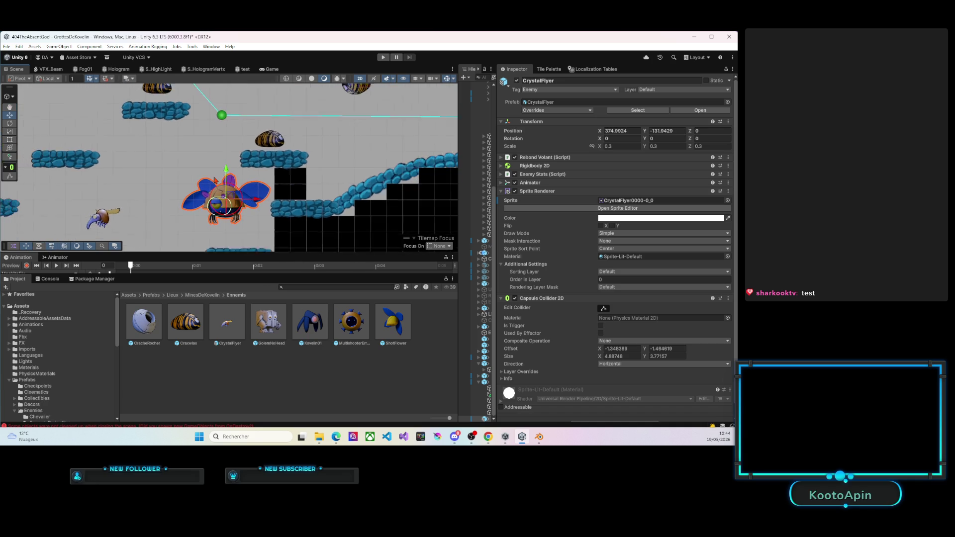
scroll(215, 180, down, 4)
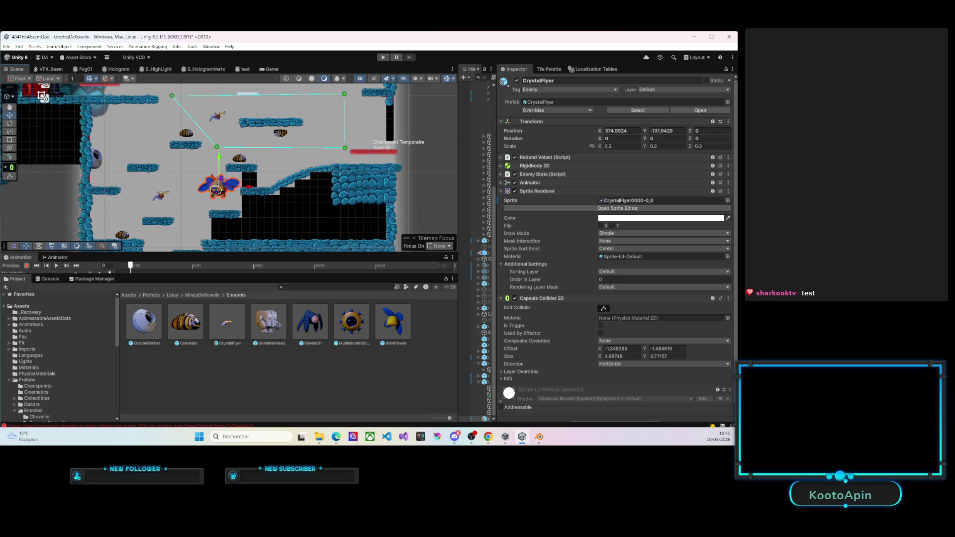
scroll(214, 179, up, 6)
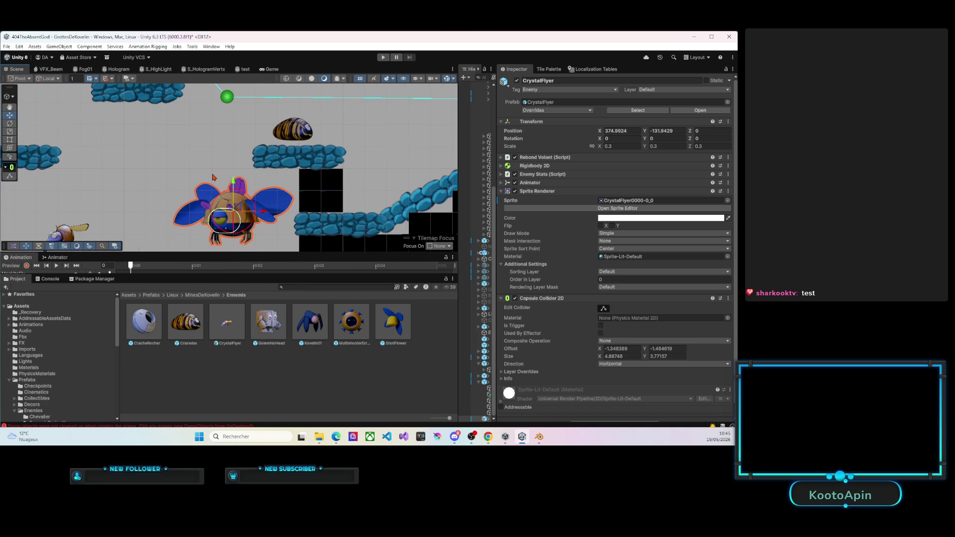
key(f)
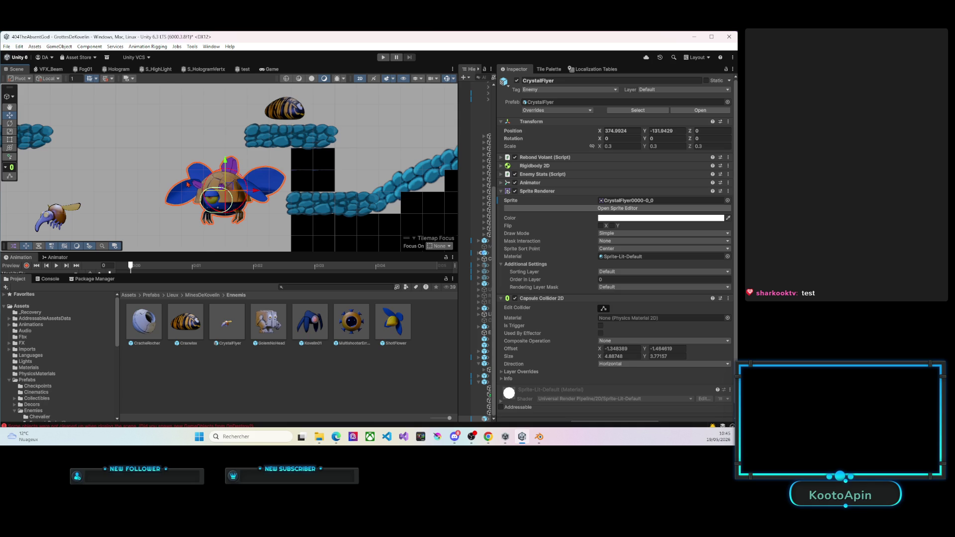
Re-frame the level around the CrystalFlyer and run a quick play test.
scroll(188, 184, down, 1)
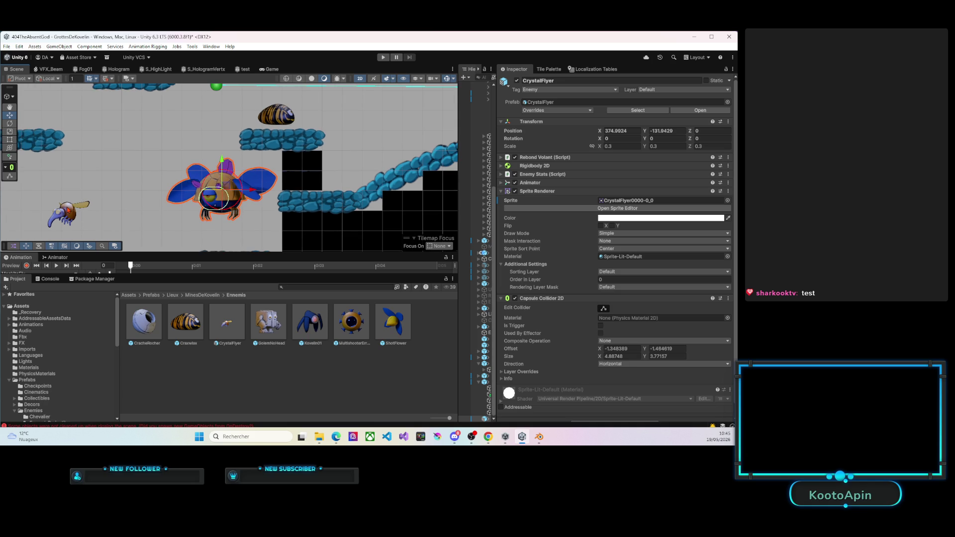
scroll(122, 191, down, 4)
mouse_move(208, 124)
mouse_down()
mouse_move(189, 198)
mouse_move(209, 184)
mouse_move(196, 177)
mouse_move(188, 144)
mouse_move(197, 140)
mouse_up()
scroll(209, 184, up, 5)
scroll(209, 184, up, 2)
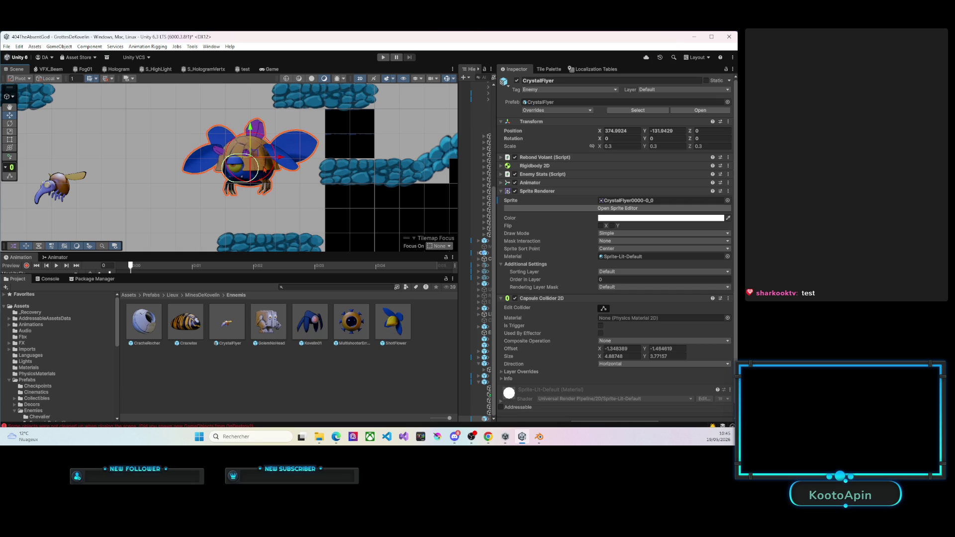
scroll(267, 182, up, 3)
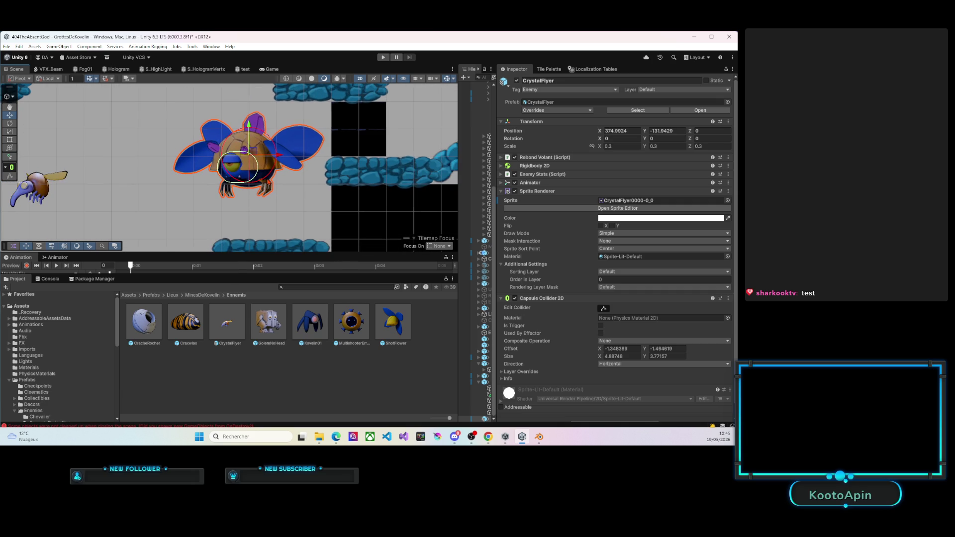
scroll(269, 182, up, 2)
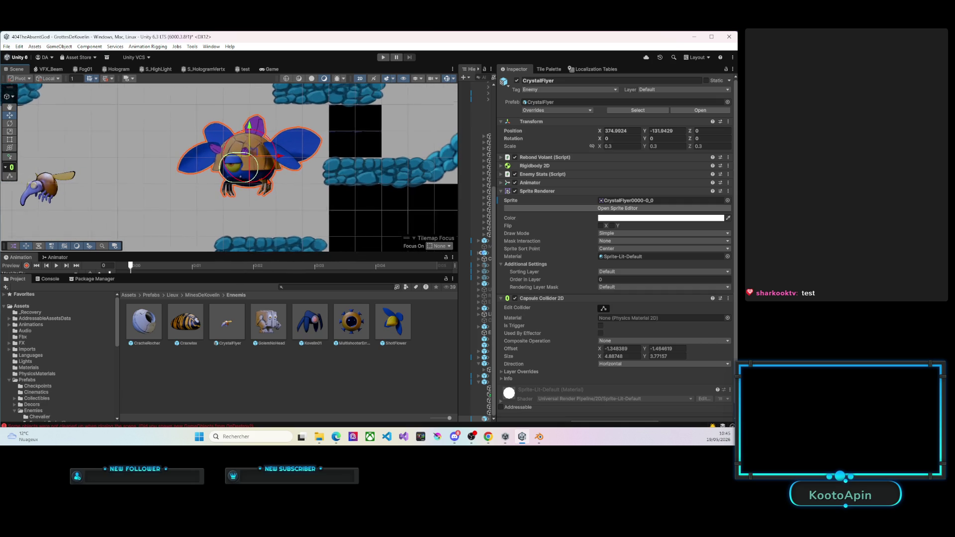
scroll(268, 183, down, 5)
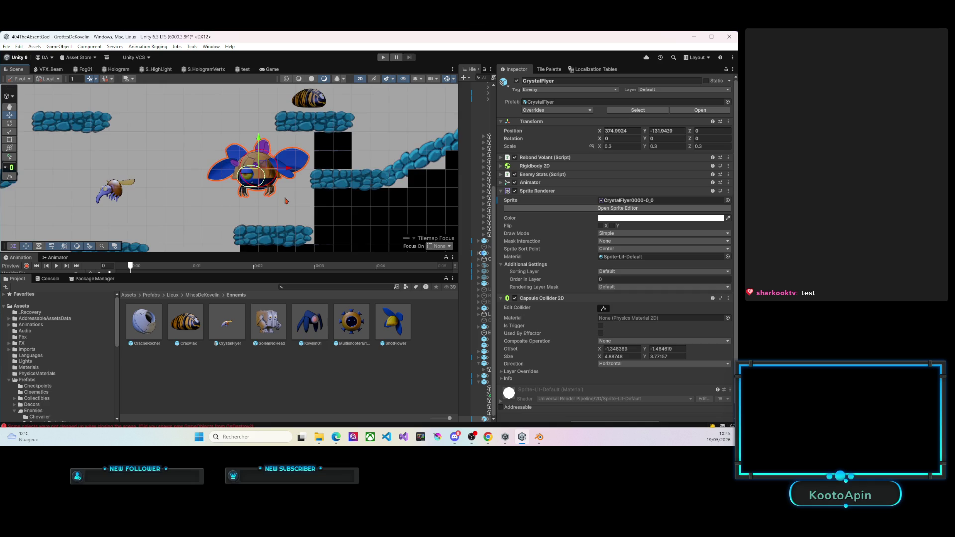
drag(286, 200, 268, 195)
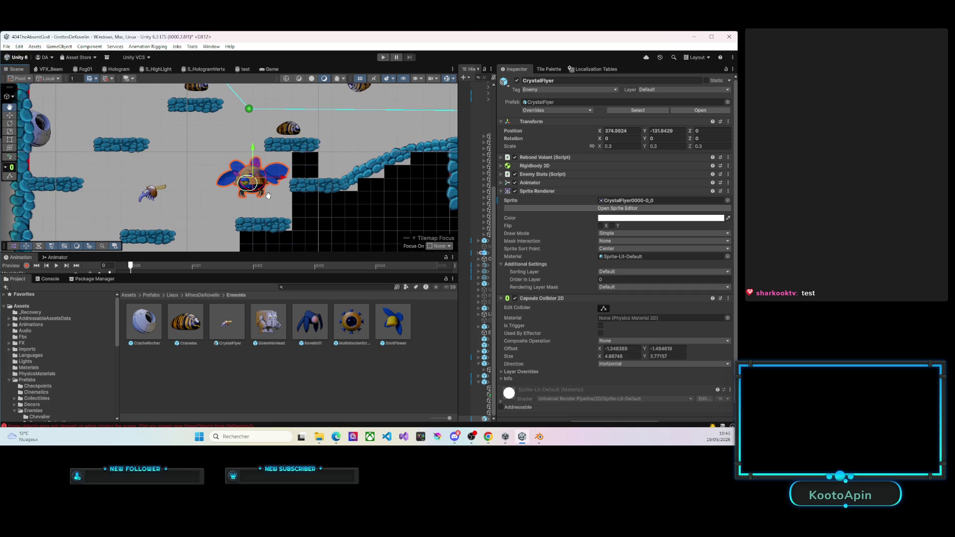
click(384, 57)
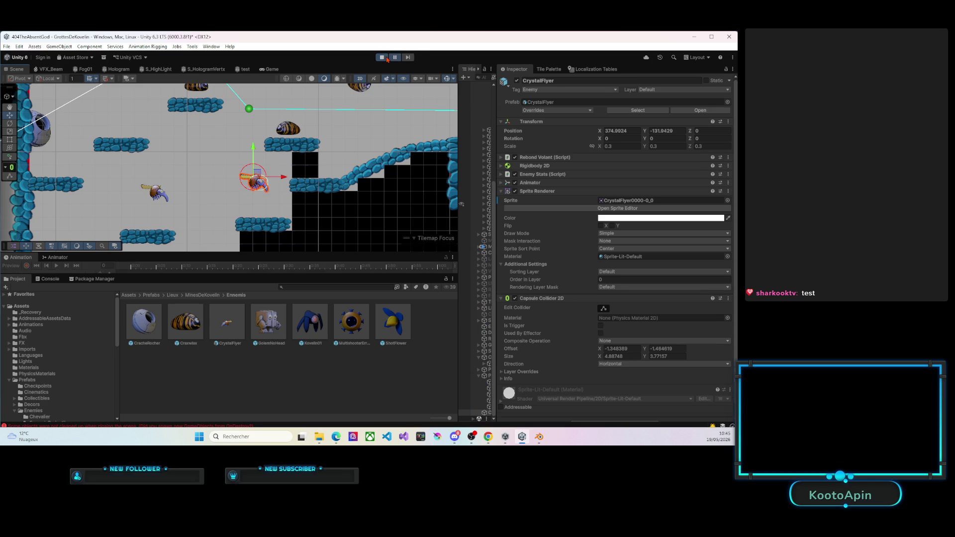
click(383, 57)
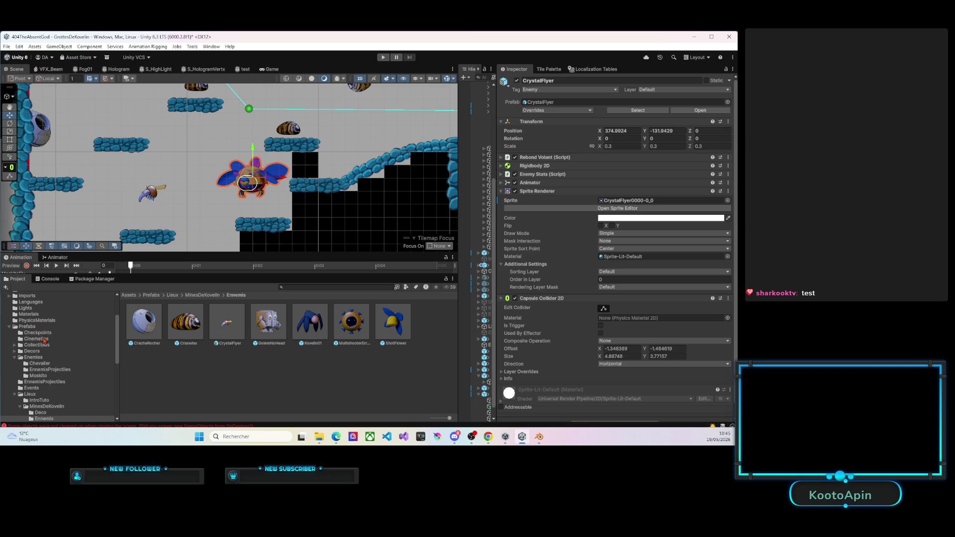
Open the Imports > Kovelin > Ennemis > CrystalFlyer folder in the Project window.
scroll(43, 340, up, 3)
scroll(30, 333, up, 1)
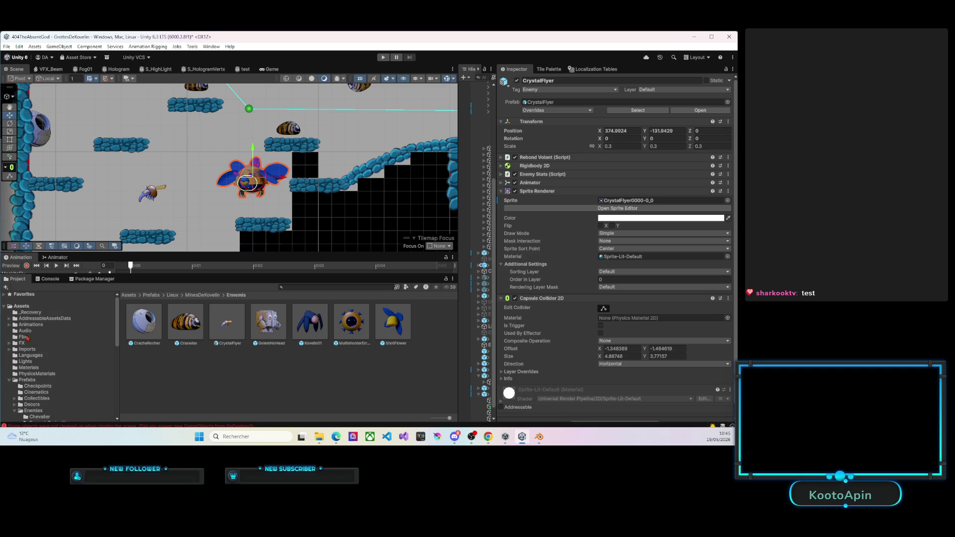
click(27, 351)
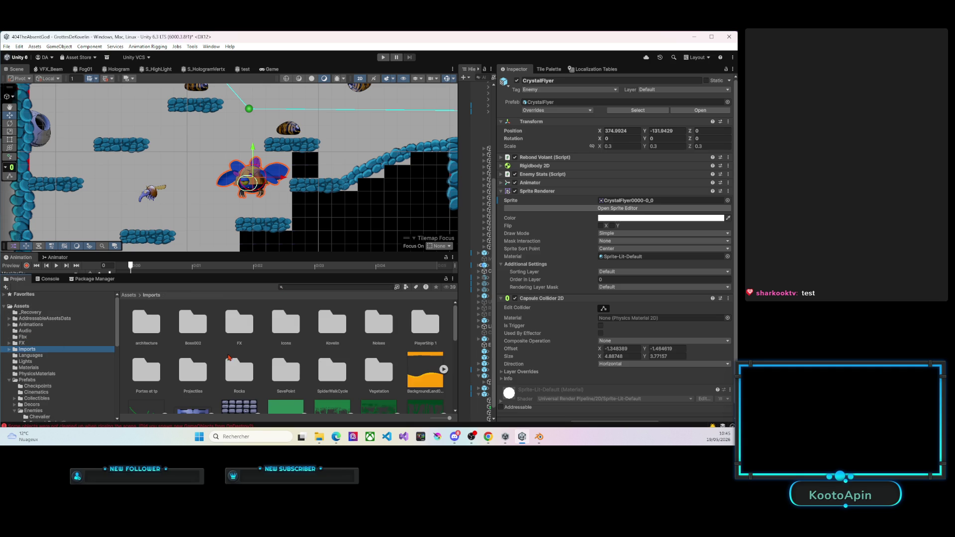
double_click(323, 329)
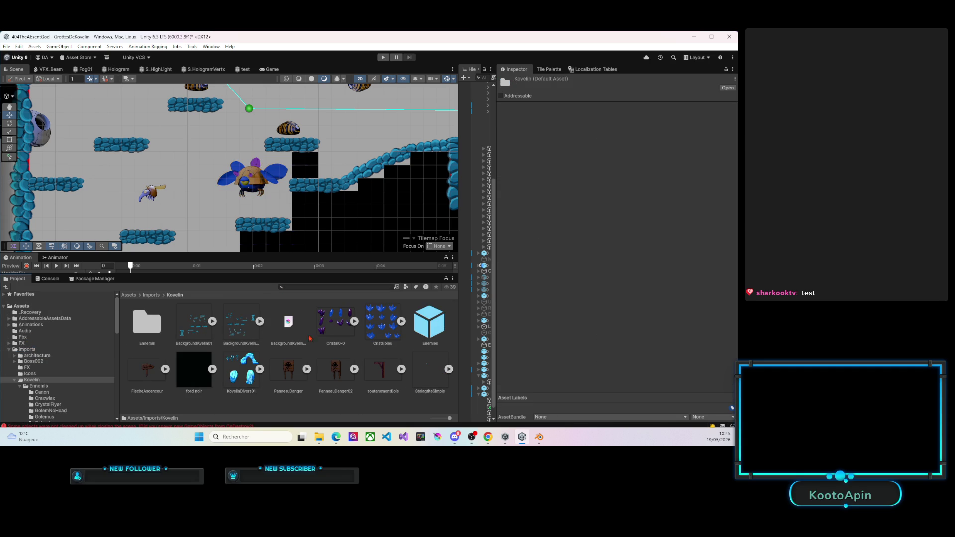
double_click(141, 323)
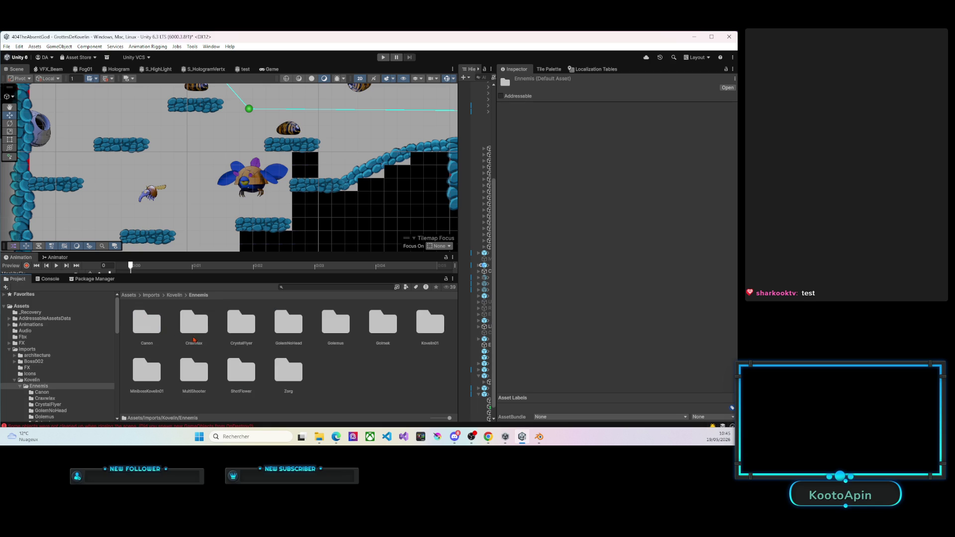
double_click(242, 328)
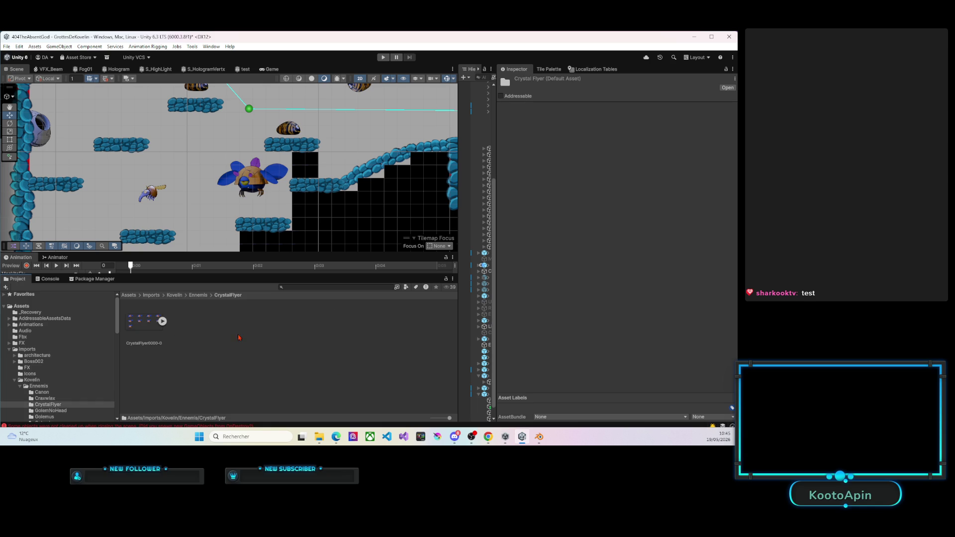
Drag all nine CrystalFlyer sprite frames into the Scene, saving the animation as CrystalFlyerIdle.
click(162, 321)
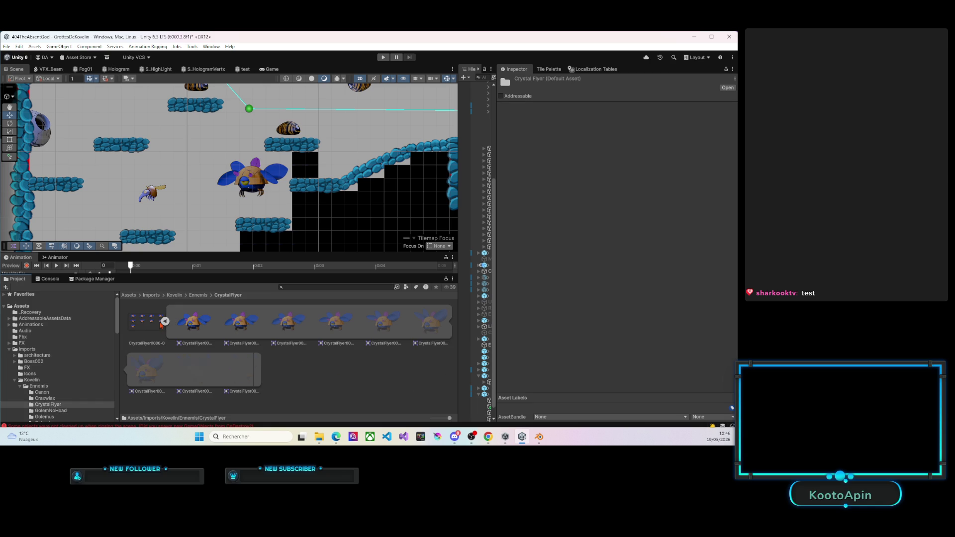
click(192, 323)
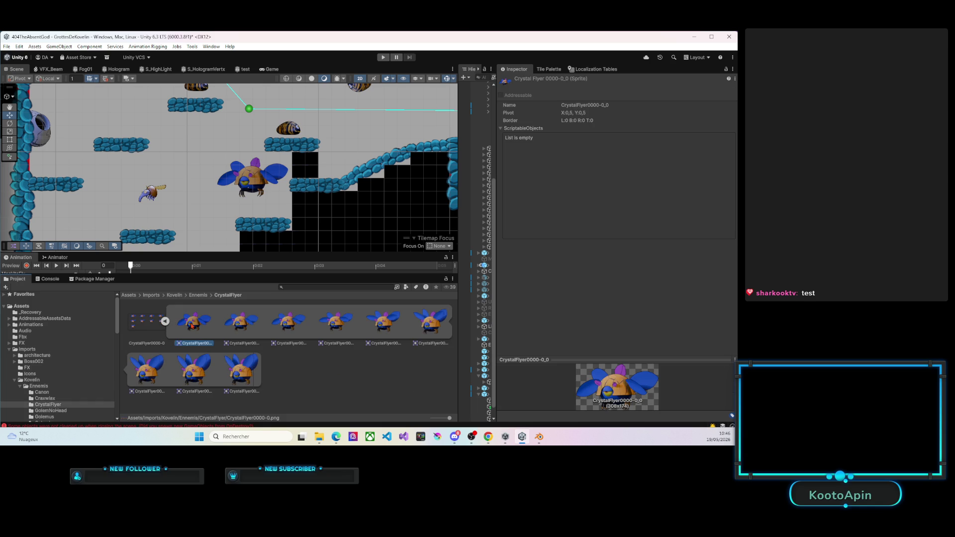
shift+click(241, 369)
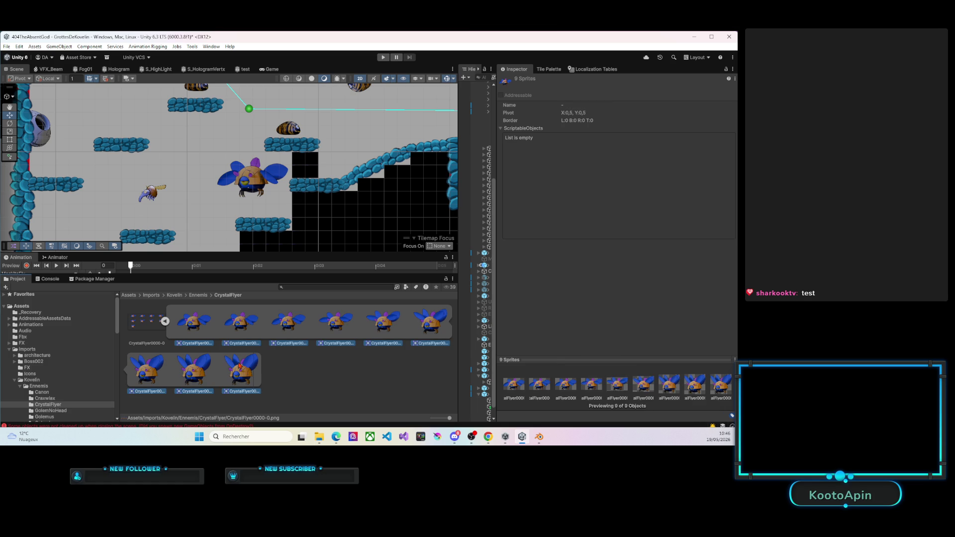
drag(195, 328, 199, 195)
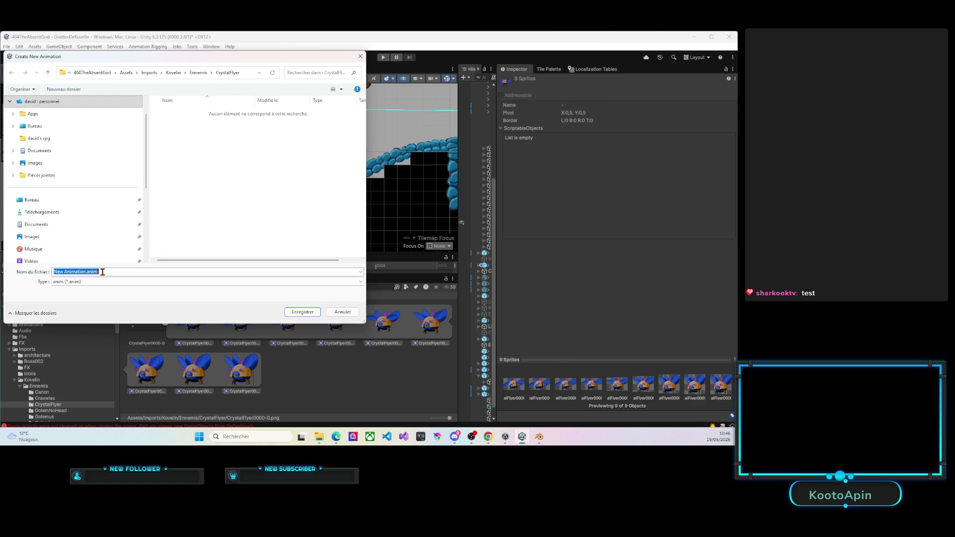
text(CrystalFl)
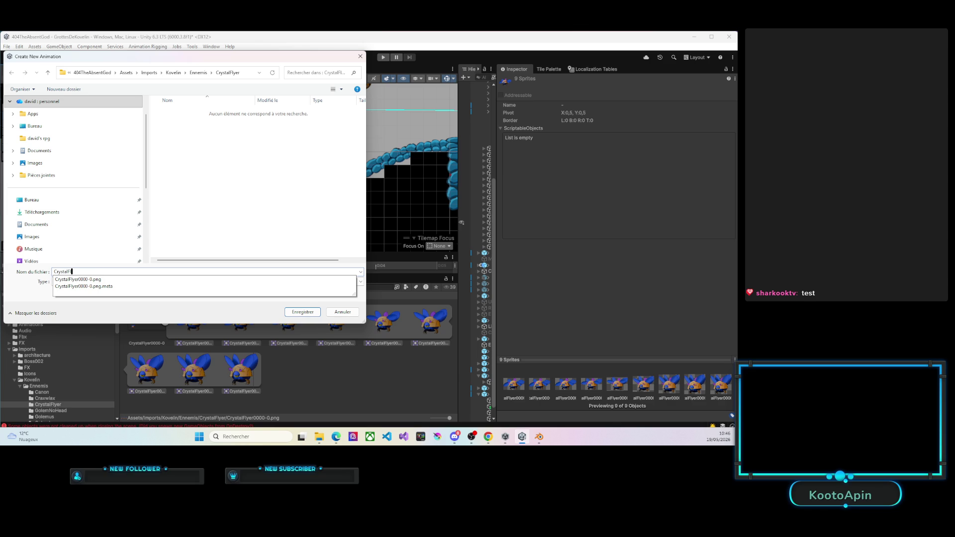
text(Idle)
key(Return)
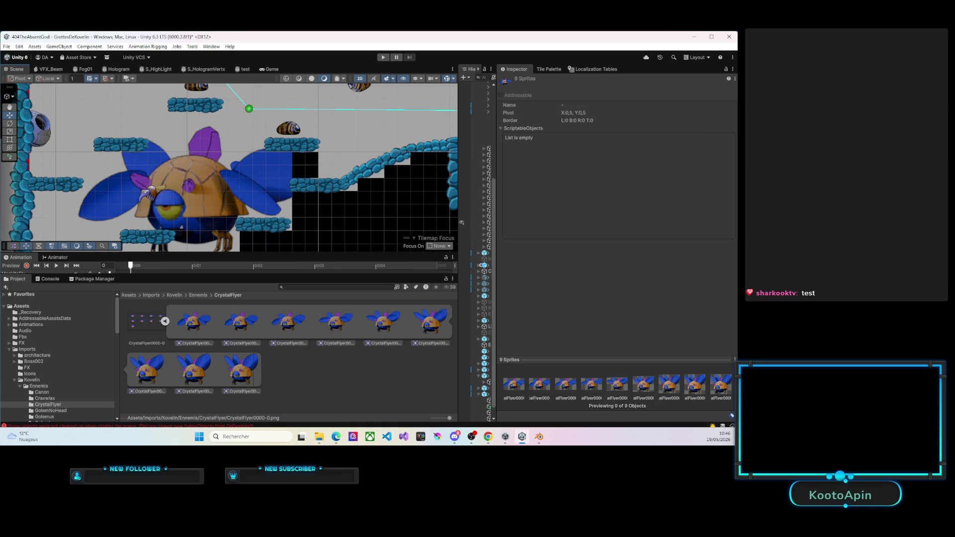
drag(229, 253, 228, 190)
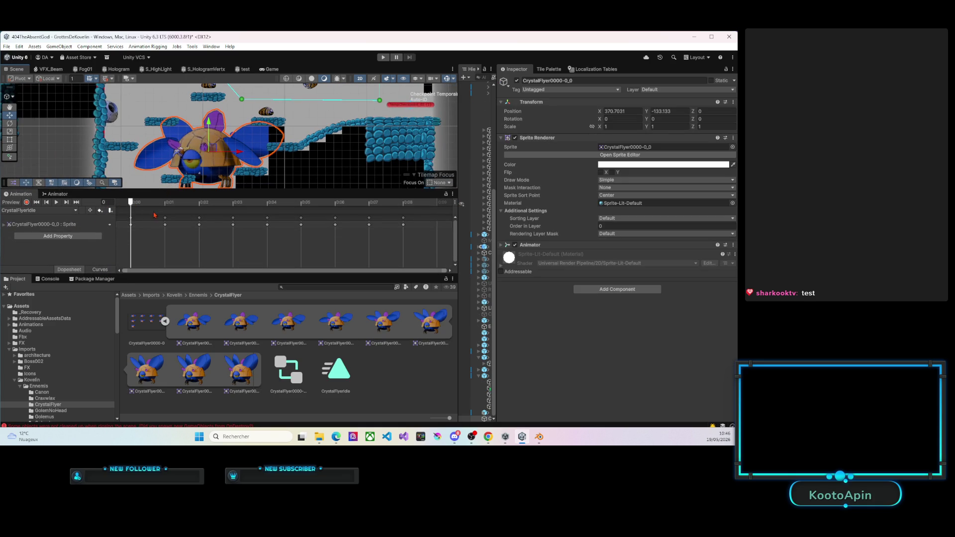
Preview and rewind the CrystalFlyerIdle animation, then delete the oversized CrystalFlyer0000-0_0 sprite.
click(56, 201)
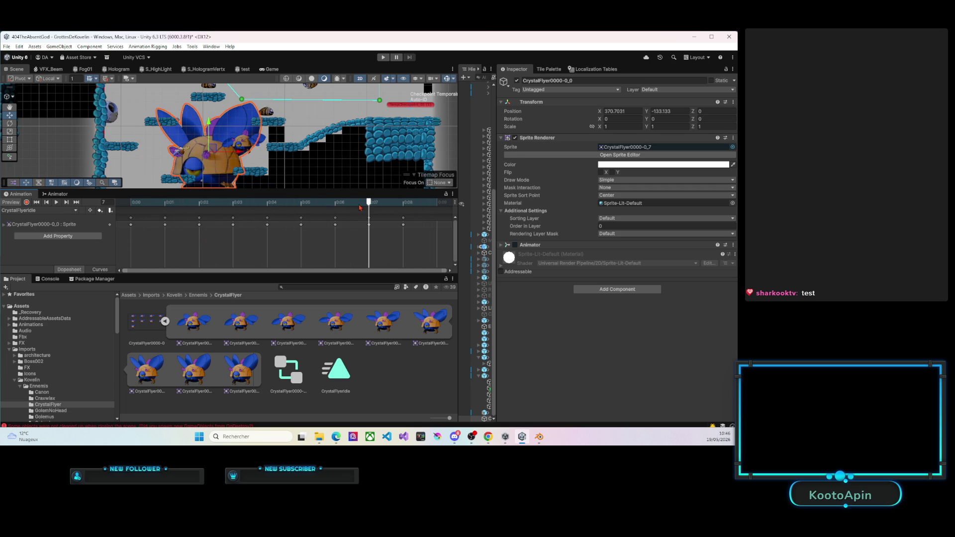
drag(362, 204, 138, 204)
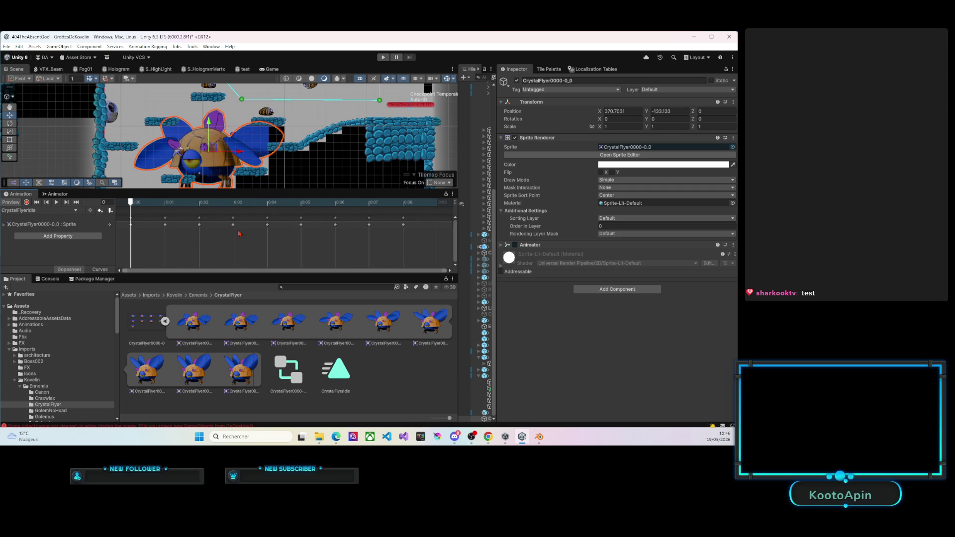
click(375, 380)
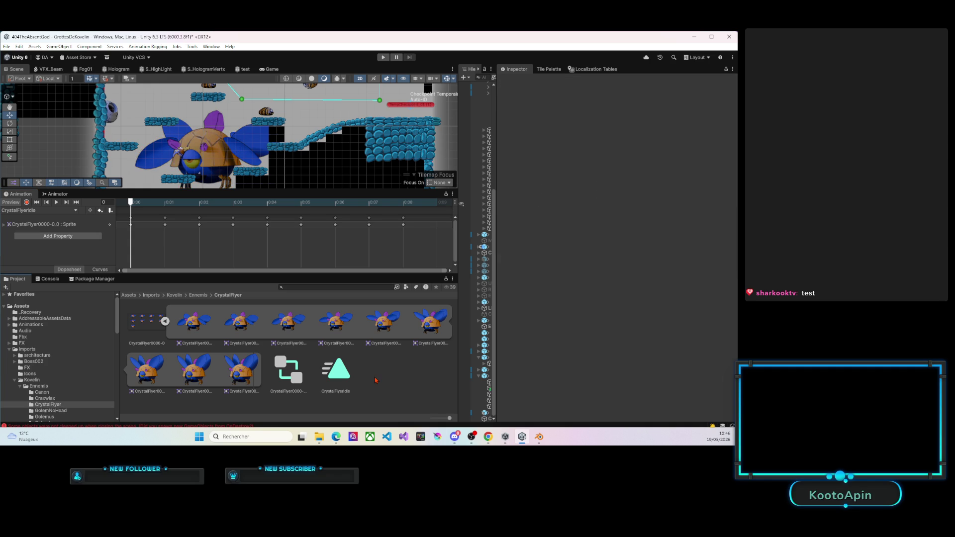
click(215, 145)
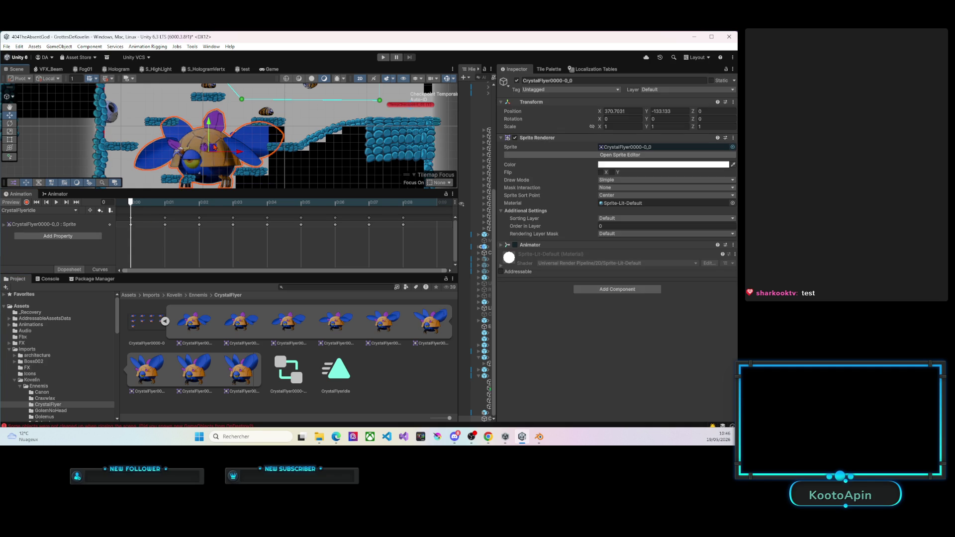
key(Delete)
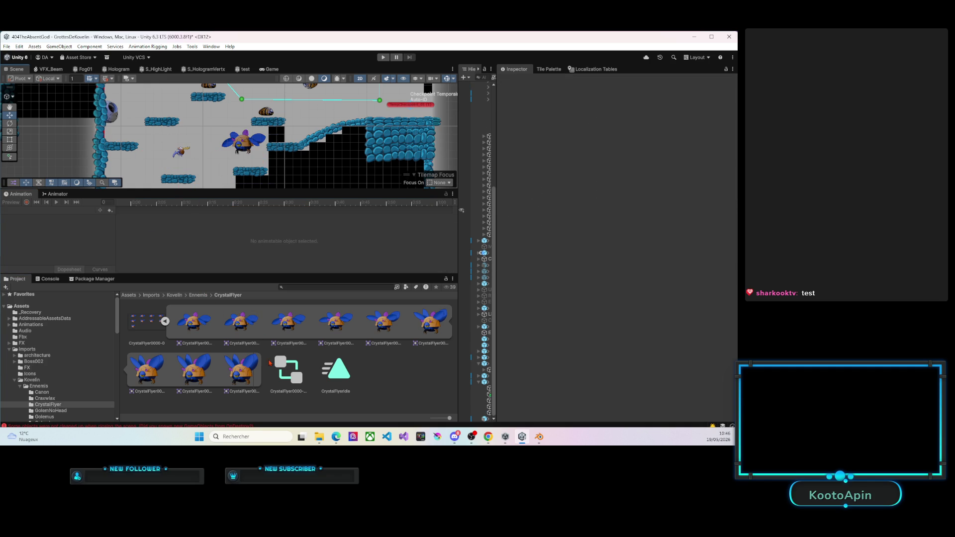
Replace Moskito with the CrystalFlyer0000-0_0 controller in the CrystalFlyer enemy's Animator.
click(247, 145)
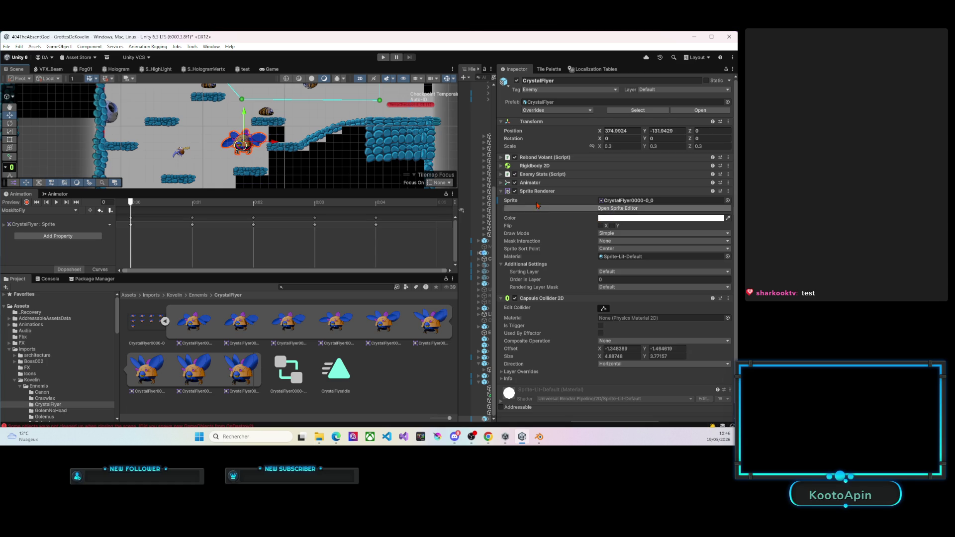
click(501, 183)
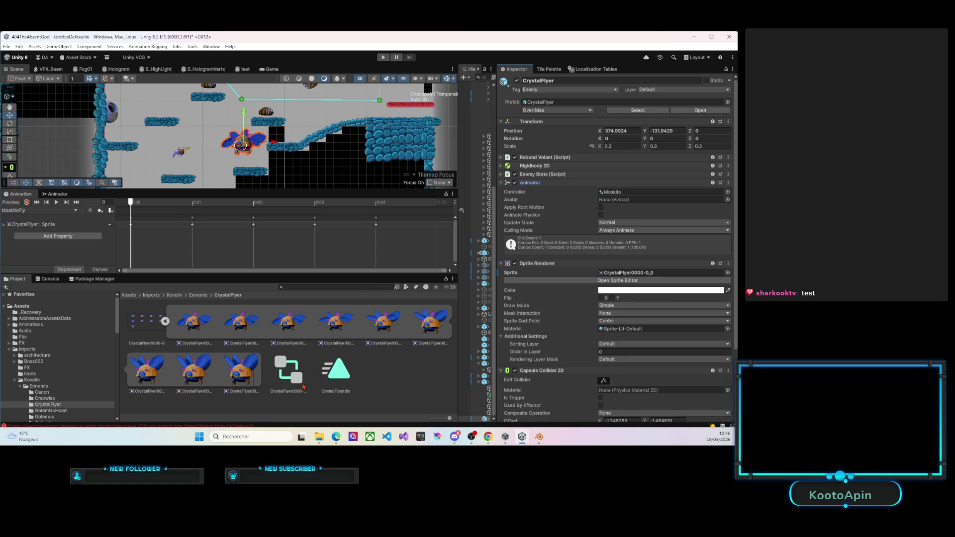
drag(628, 196, 625, 193)
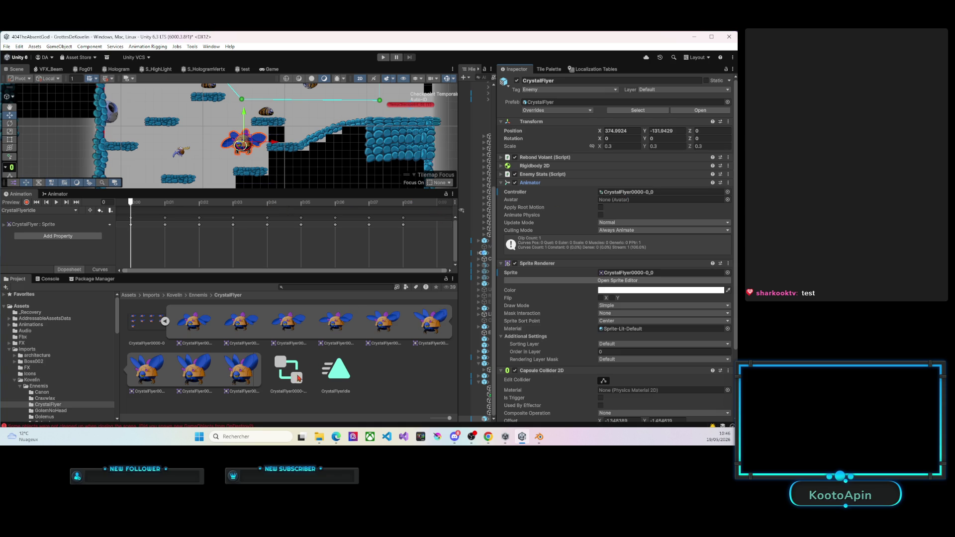
click(58, 194)
Raise the CrystalFlyerIdle state's speed to 2.05.
drag(171, 219, 202, 234)
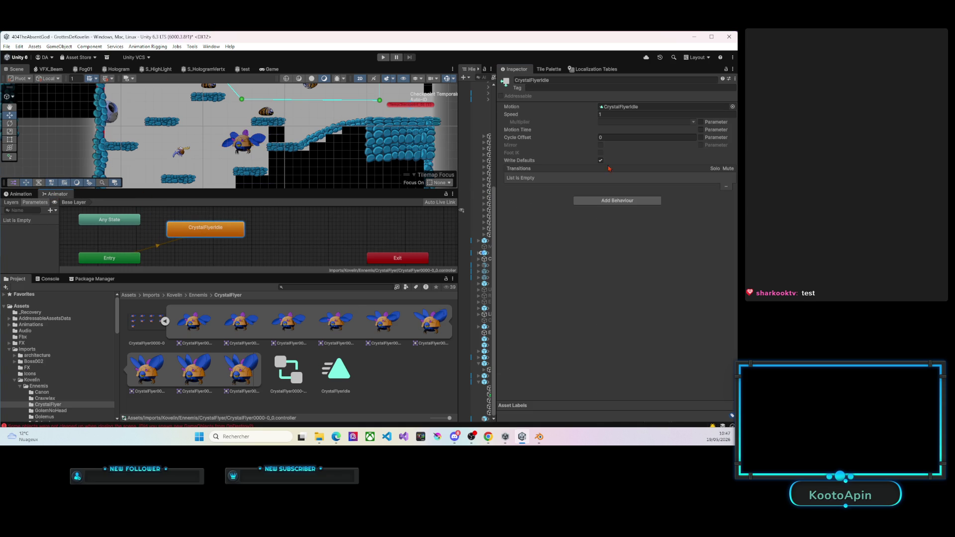
drag(592, 117, 600, 118)
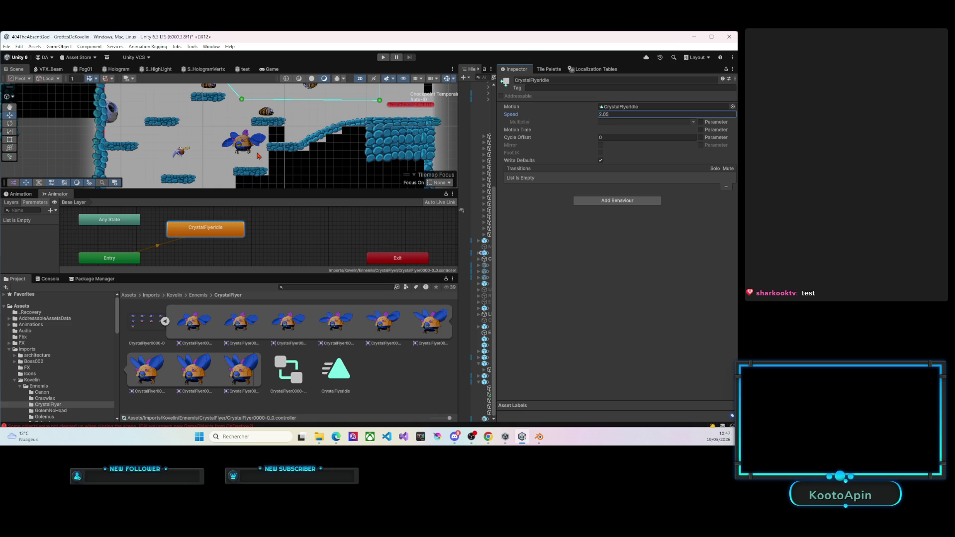
scroll(259, 156, up, 1)
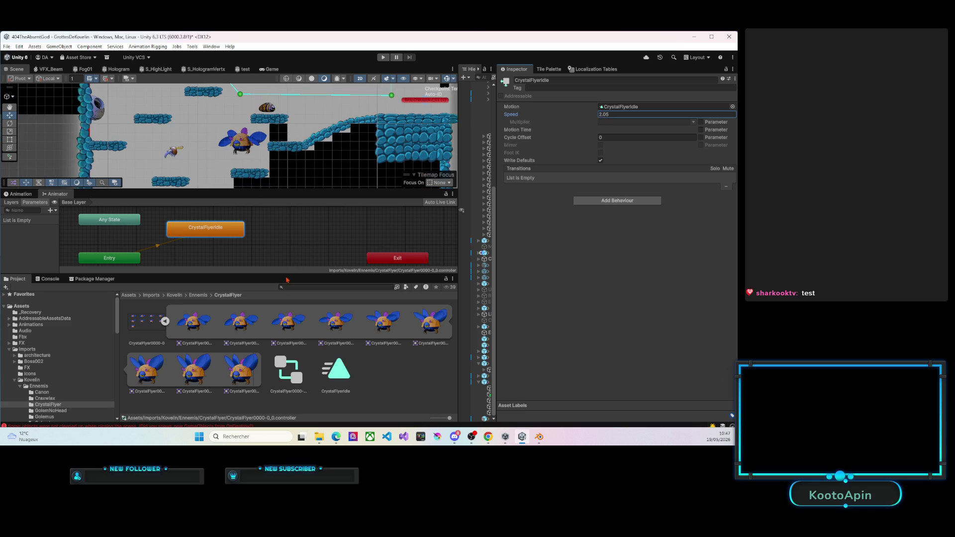
Enlarge the Animator graph and Scene view, then start Play mode.
drag(286, 280, 286, 341)
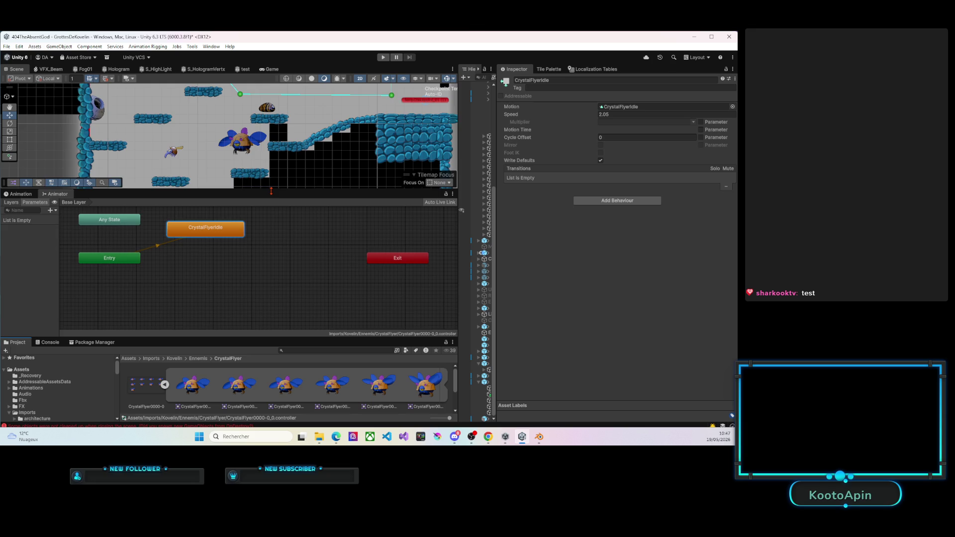
drag(271, 191, 271, 287)
drag(457, 200, 559, 200)
click(382, 57)
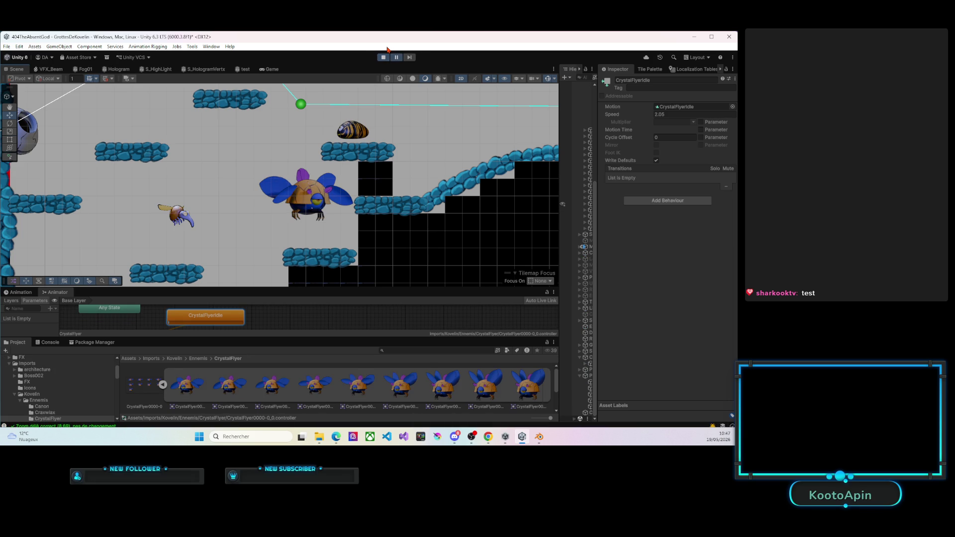
While watching the running game, tune the CrystalFlyerIdle speed down to 1.59.
click(396, 57)
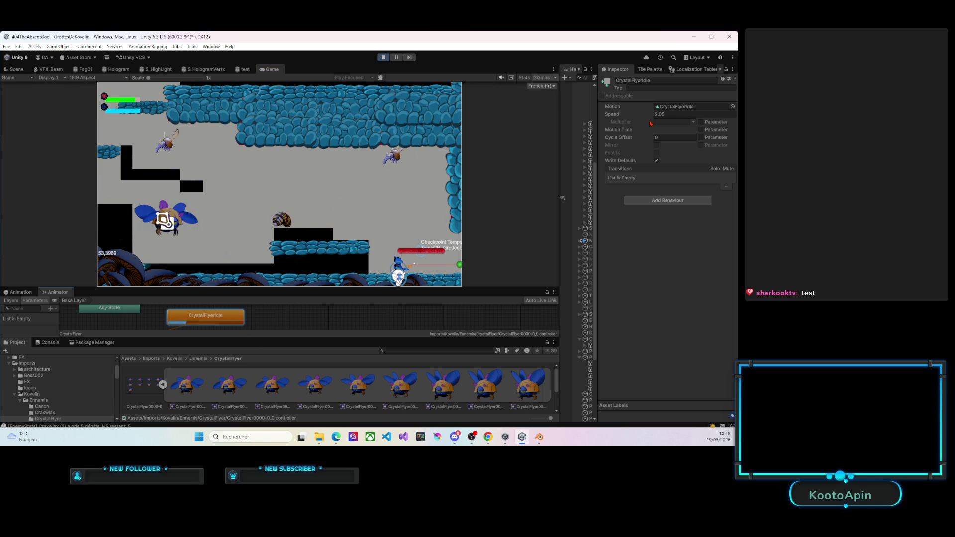
mouse_move(646, 116)
mouse_down()
mouse_move(682, 123)
mouse_move(644, 116)
mouse_up()
text(1.75)
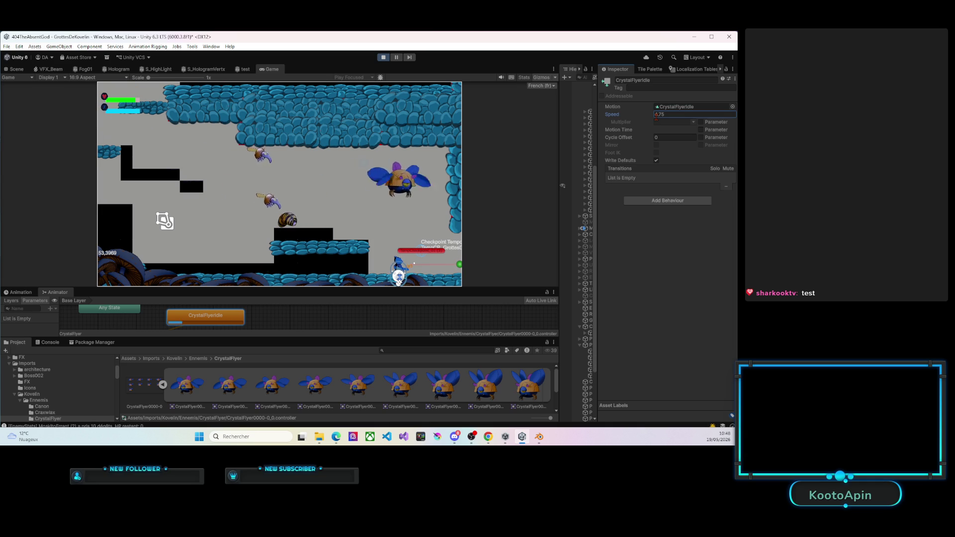
drag(650, 115, 638, 118)
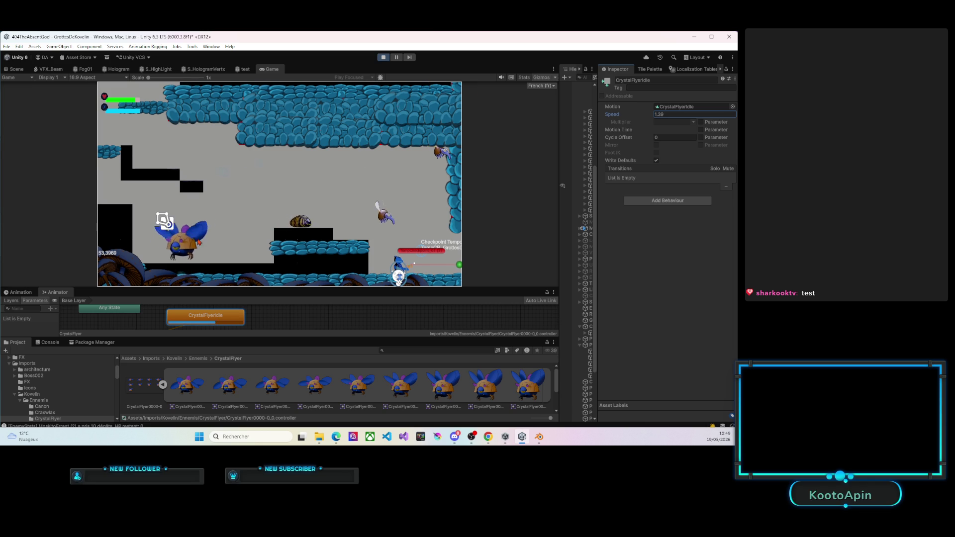
click(21, 291)
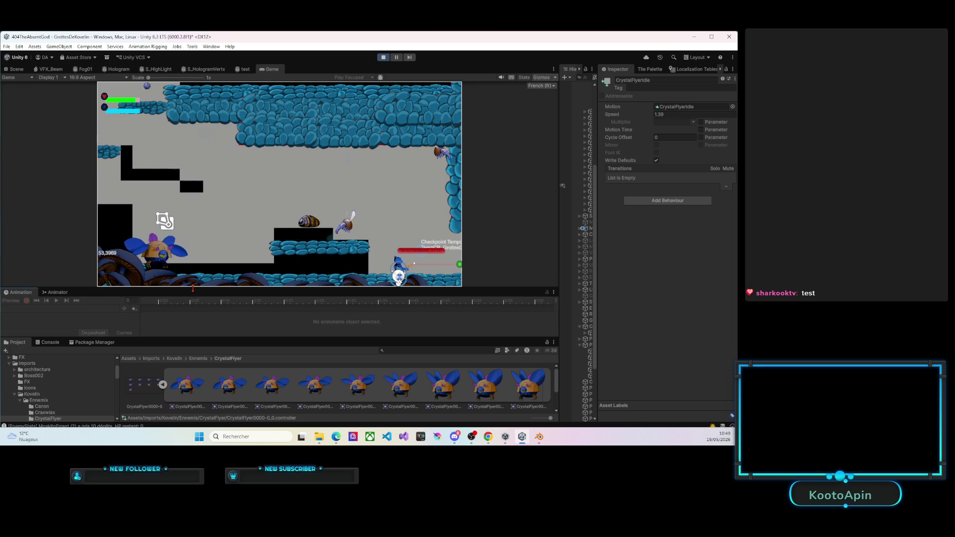
With CrystalFlyer selected, add a sprite keyframe at frame 9 of the CrystalFlyerIdle clip.
drag(178, 294, 203, 229)
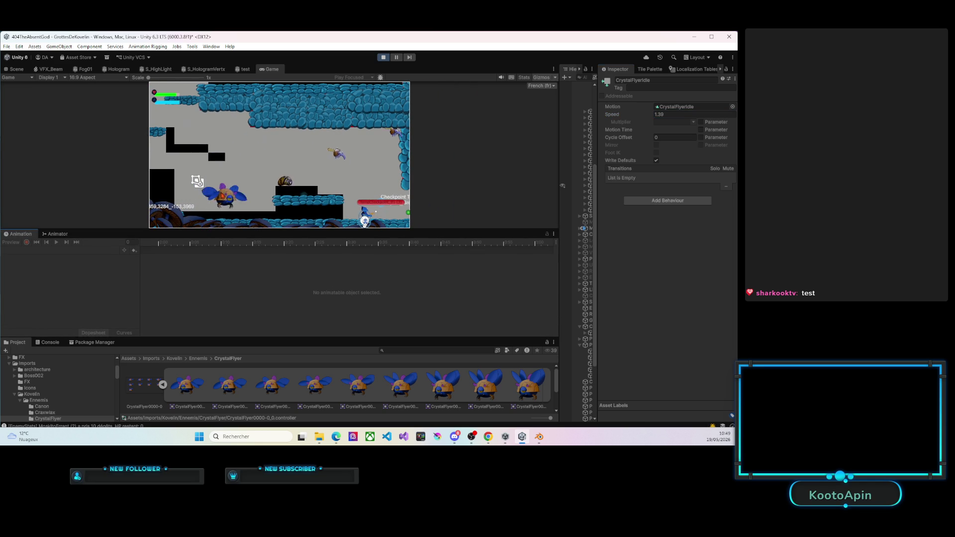
click(16, 69)
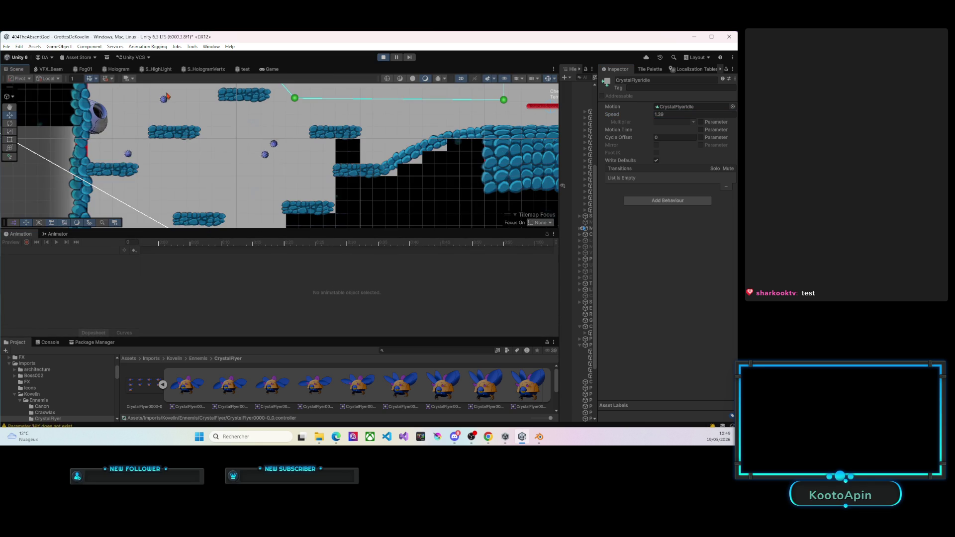
scroll(227, 170, down, 3)
mouse_move(250, 230)
mouse_down()
mouse_move(248, 124)
mouse_move(246, 262)
mouse_up()
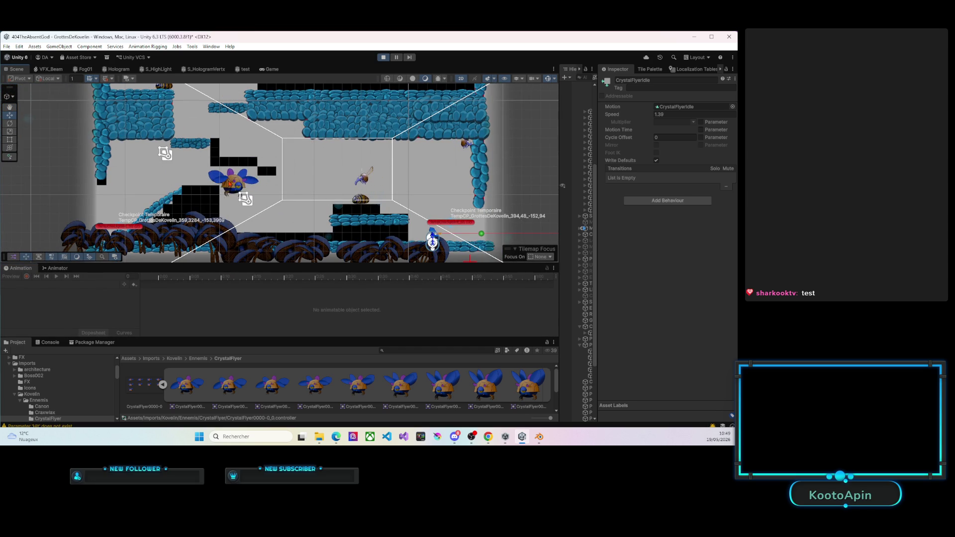
click(231, 181)
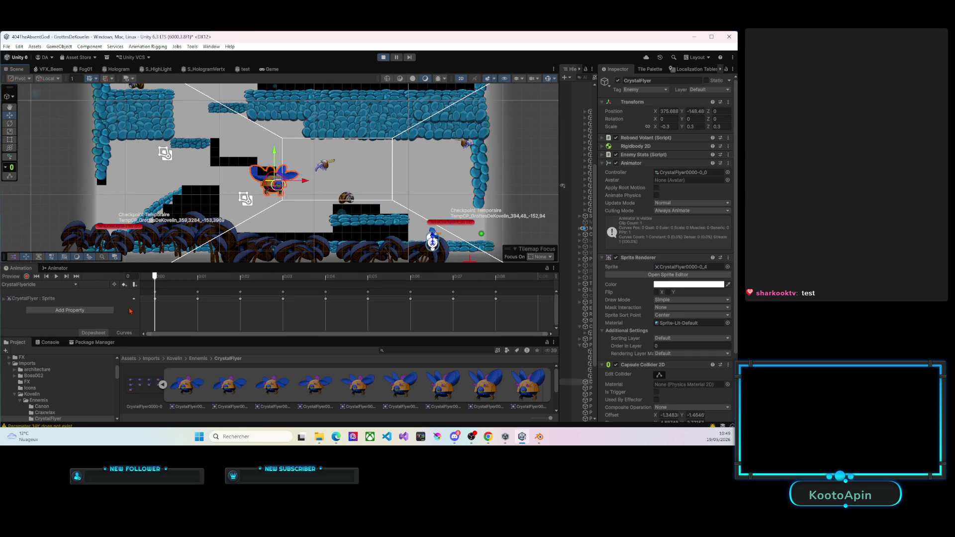
scroll(363, 311, down, 3)
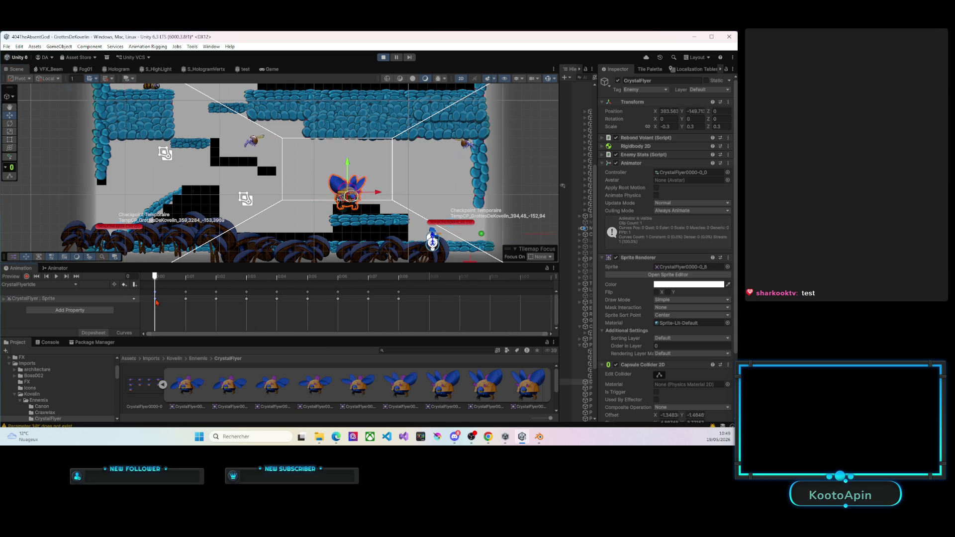
drag(157, 277, 420, 270)
key(k)
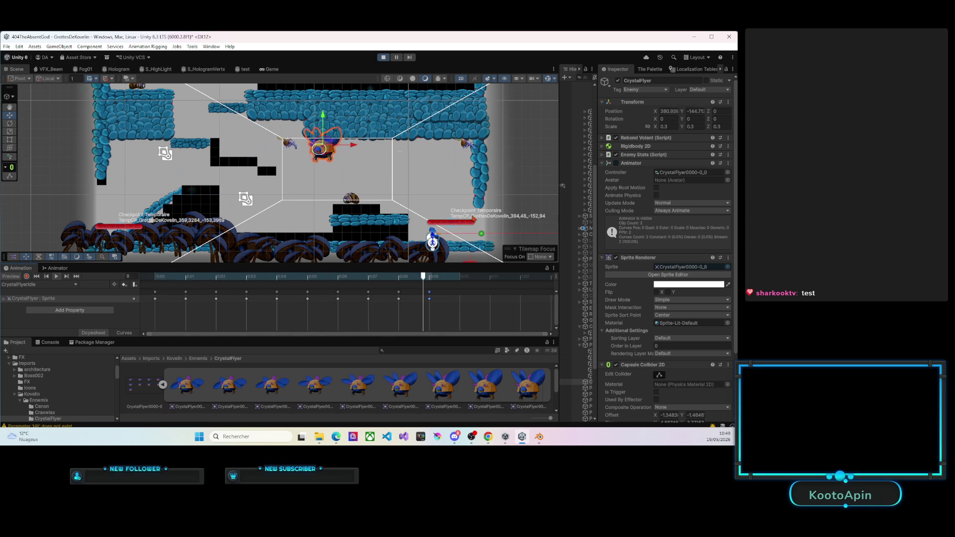
click(453, 280)
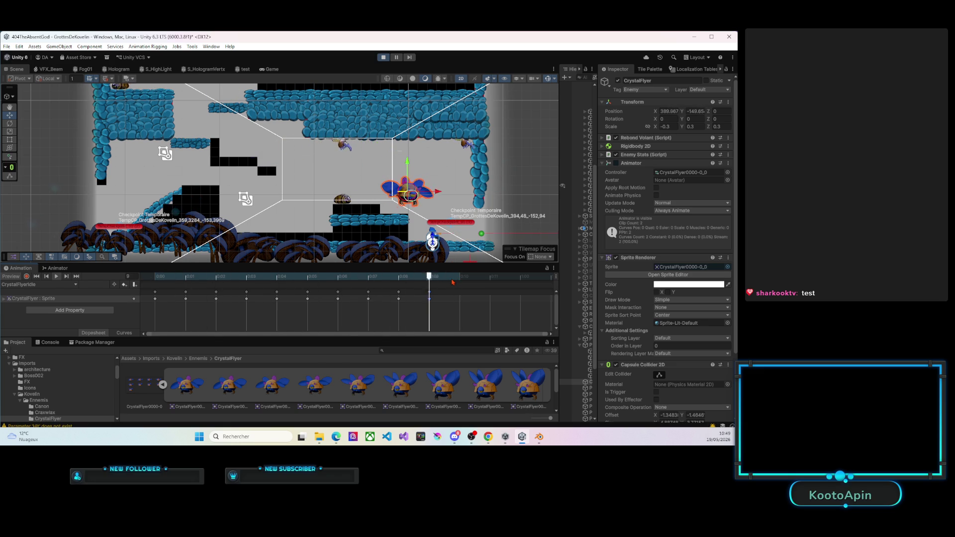
click(58, 269)
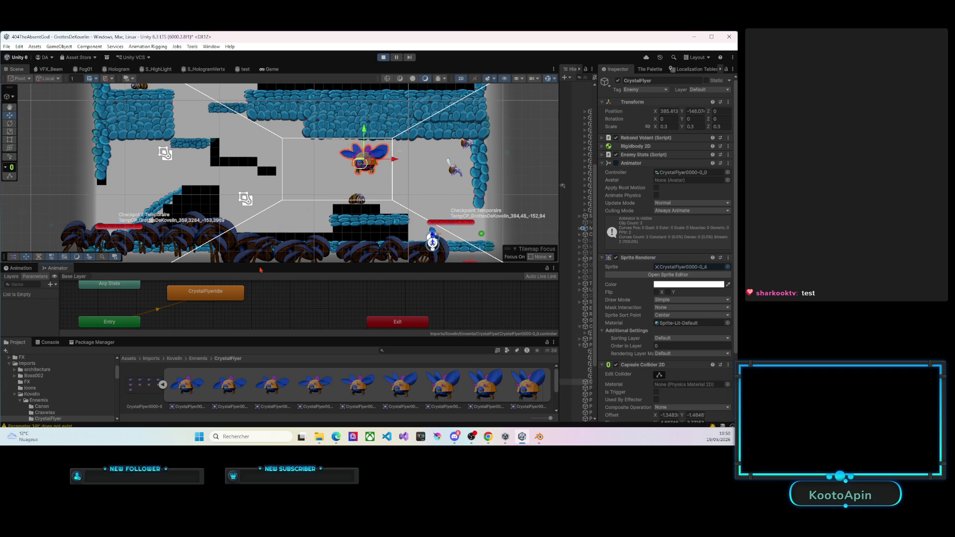
Check CrystalFlyerIdle keeps speed 1.59, stop Play mode, then restart it.
click(223, 292)
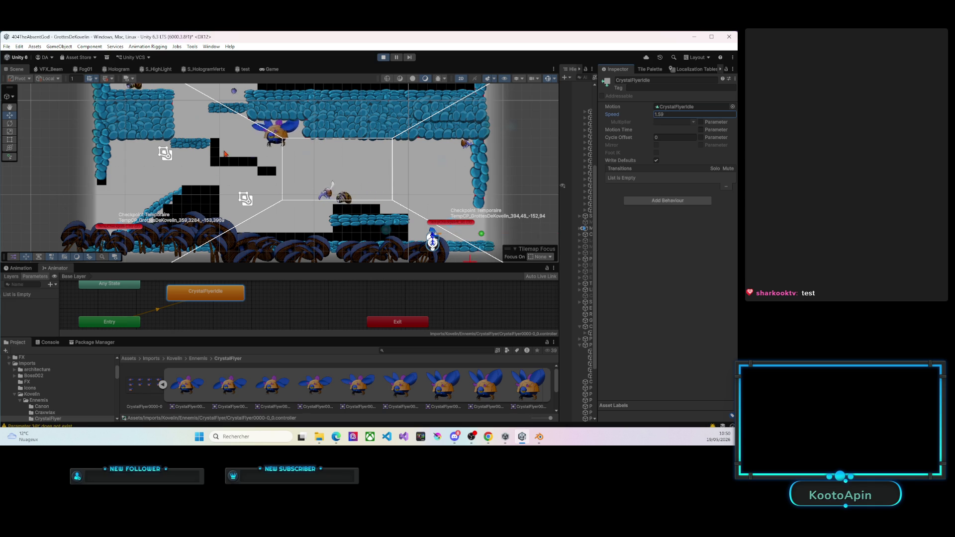
key(ctrl+2)
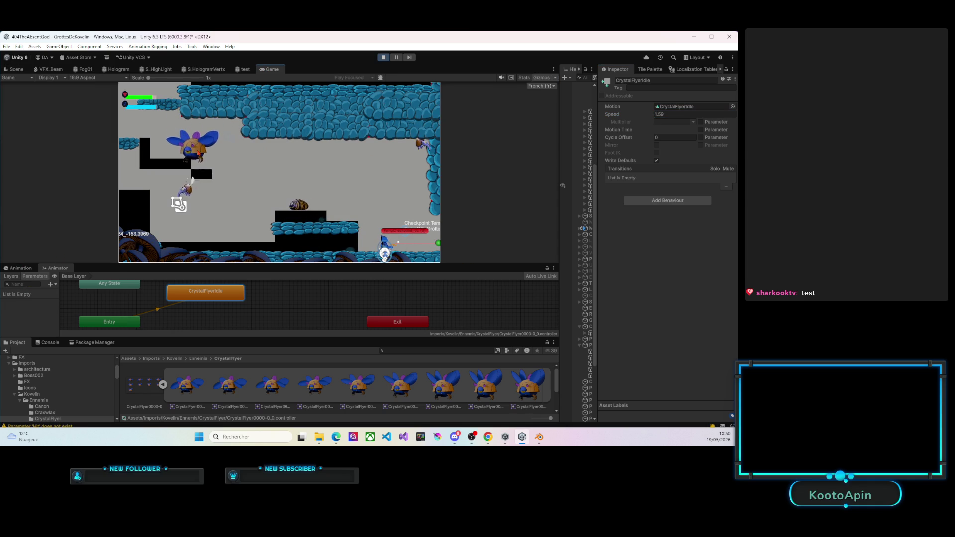
click(384, 57)
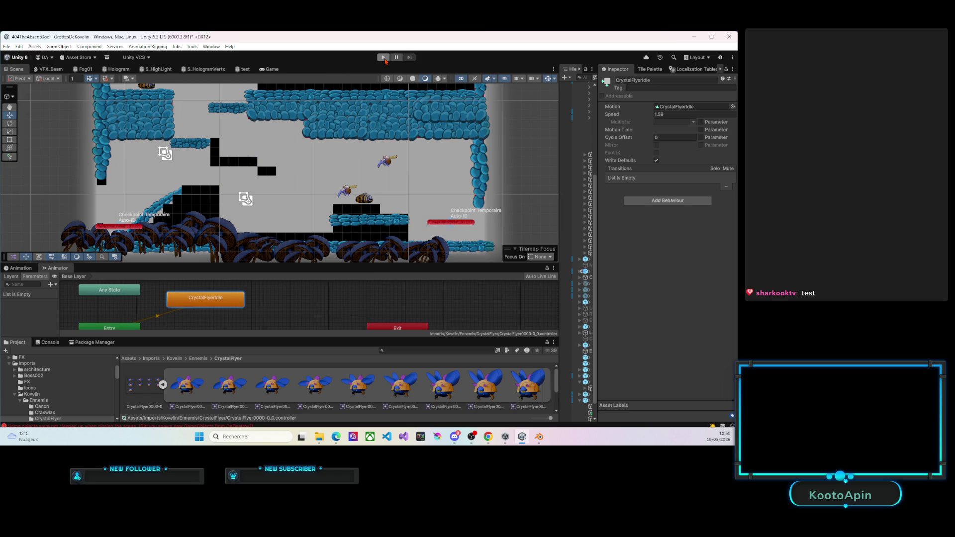
click(384, 57)
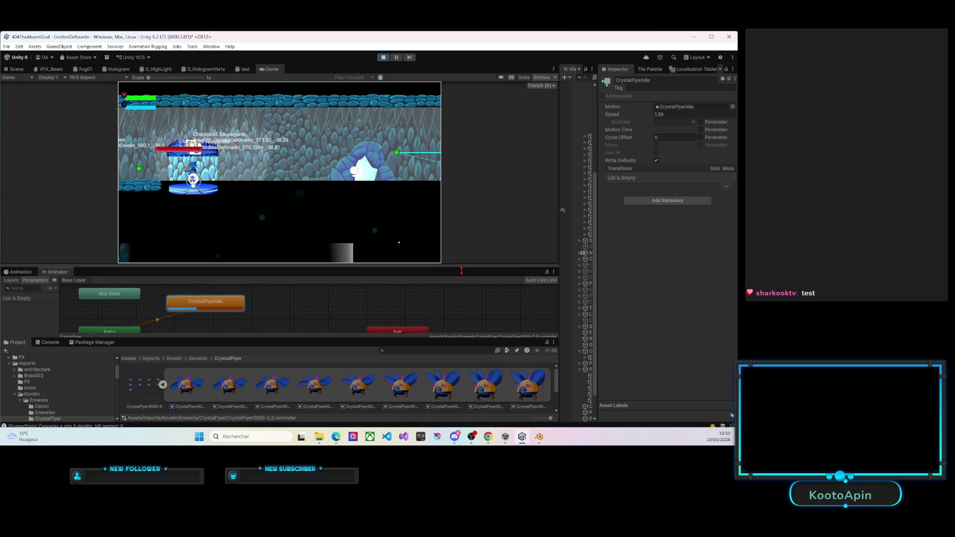
Make the Game view taller and wider and turn off Gizmos.
drag(464, 265, 464, 340)
drag(560, 253, 667, 238)
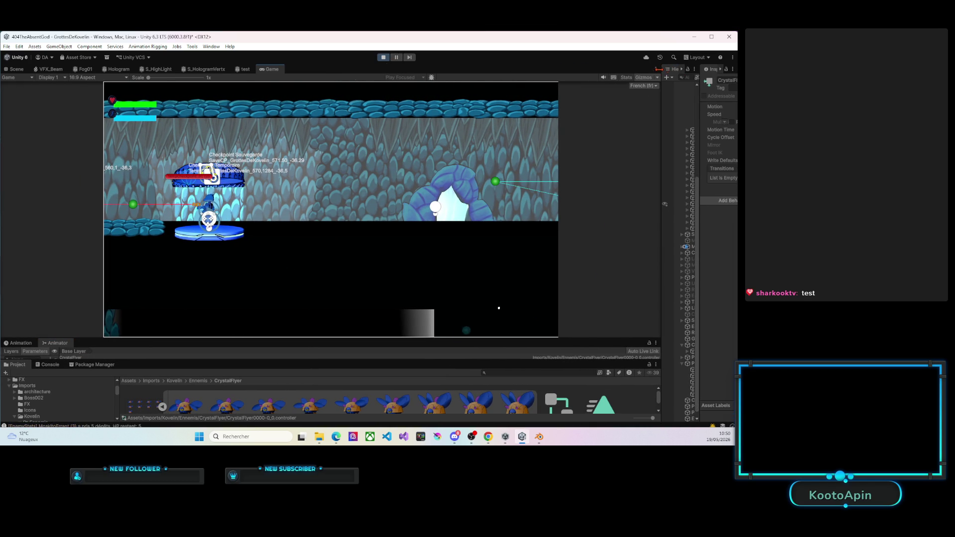
click(643, 78)
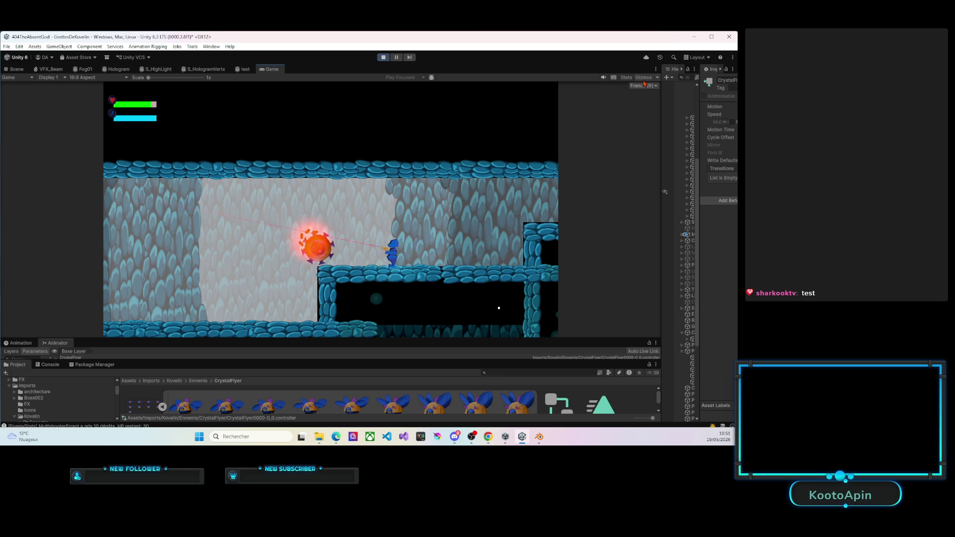
Walk the player left past the checkpoint into the room with flyers and a snail.
key(Left)
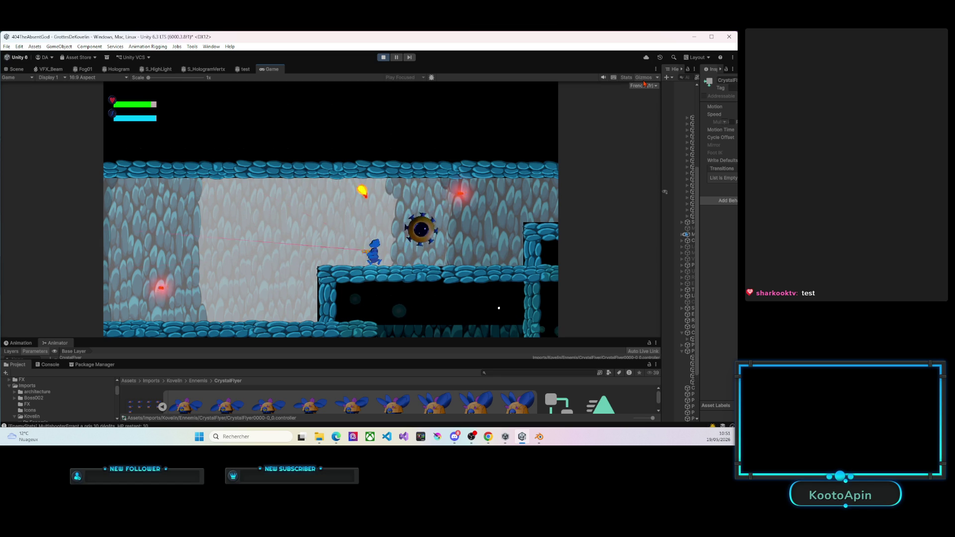
key(Left)
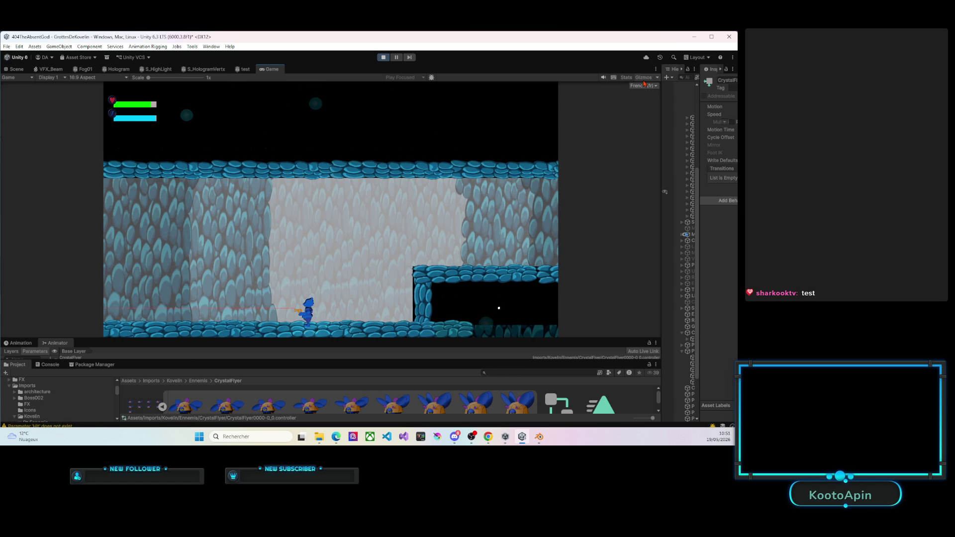
key(Left)
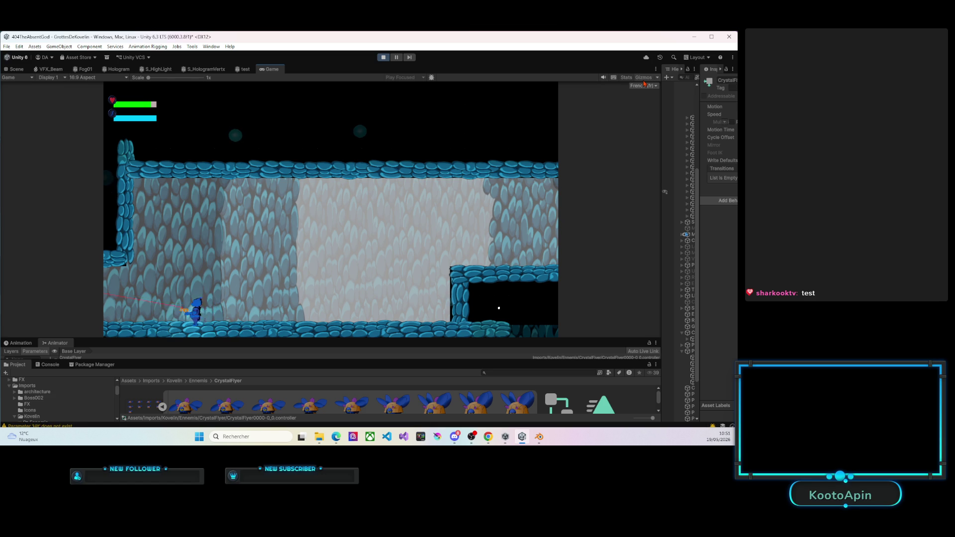
key(Left)
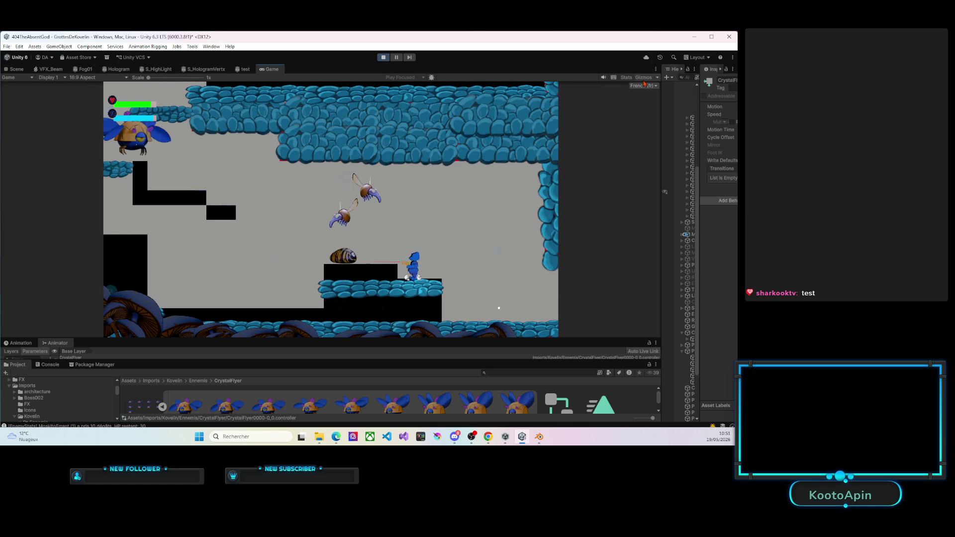
Hop between the lower platforms, shoot the snail, and jump onto the black platform.
key(Left)
key(Left)
key(Right)
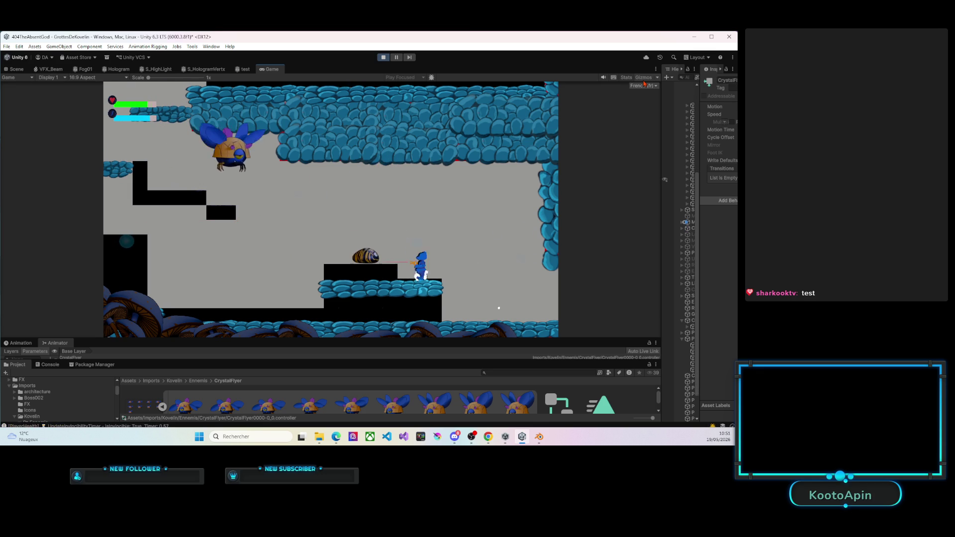
key(space)
key(Left)
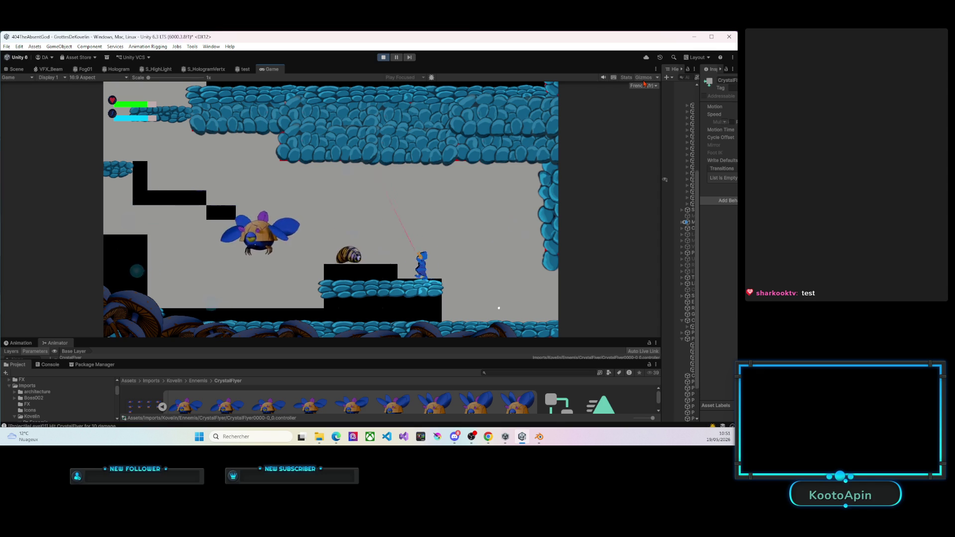
key(Left)
key(space)
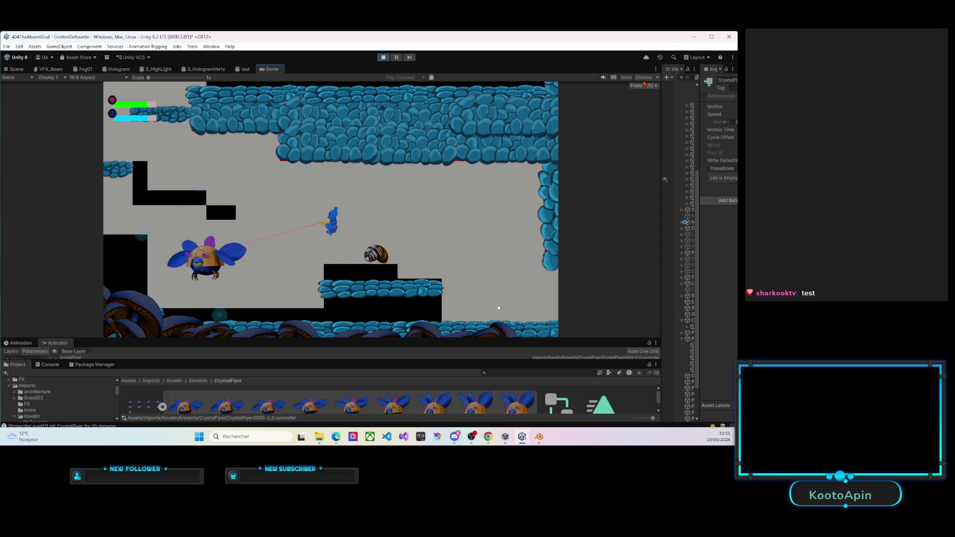
key(space)
key(Right)
key(Left)
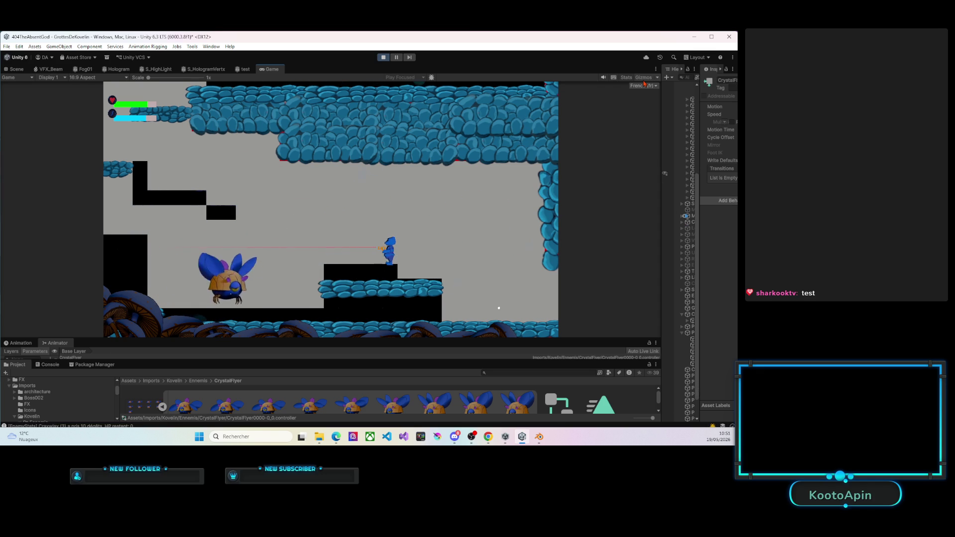
key(Right)
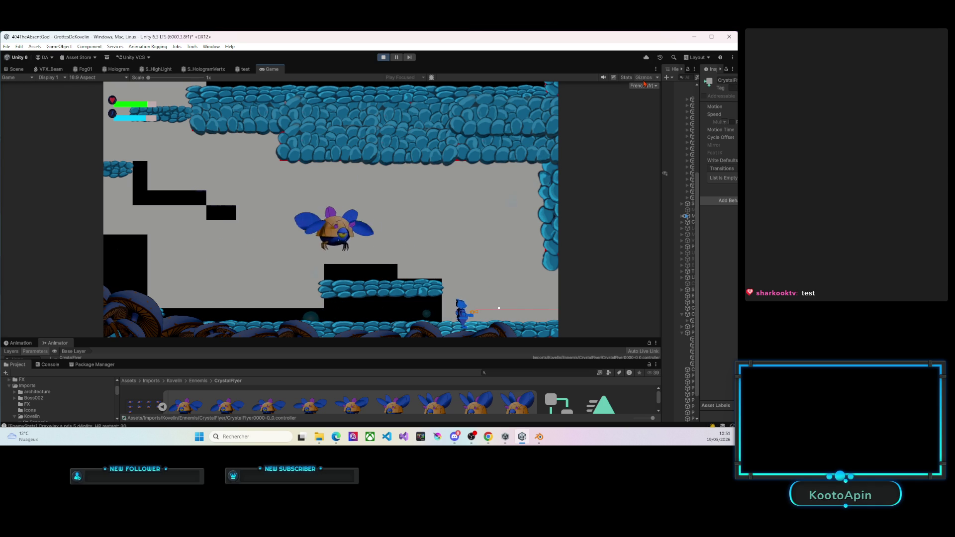
key(Left)
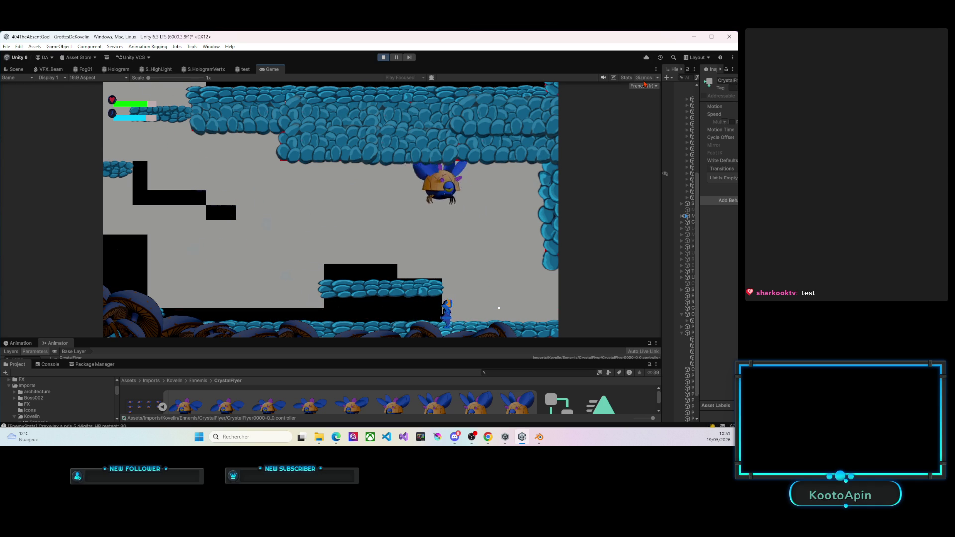
key(space)
key(Left)
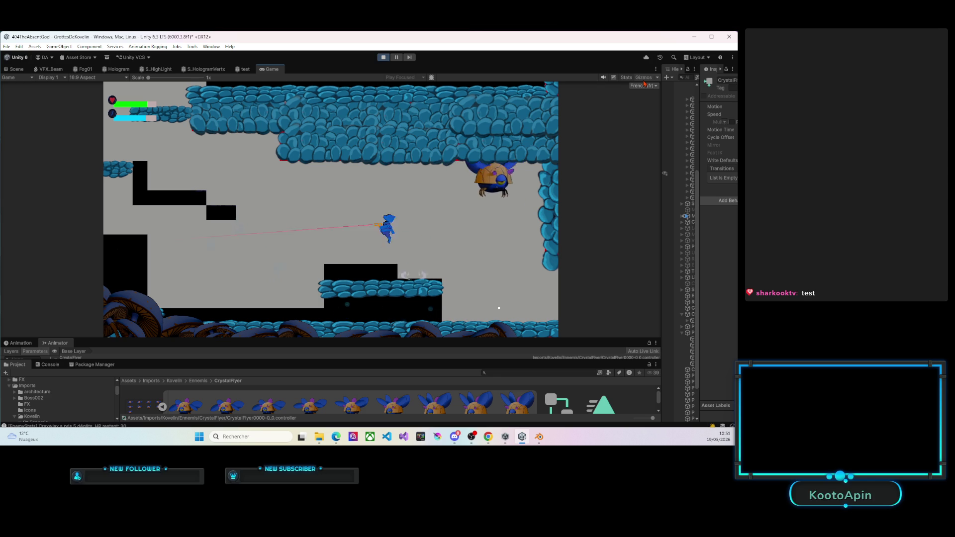
Climb the rock ledges while firing at the flying enemy, then jump onto the platform.
key(Right)
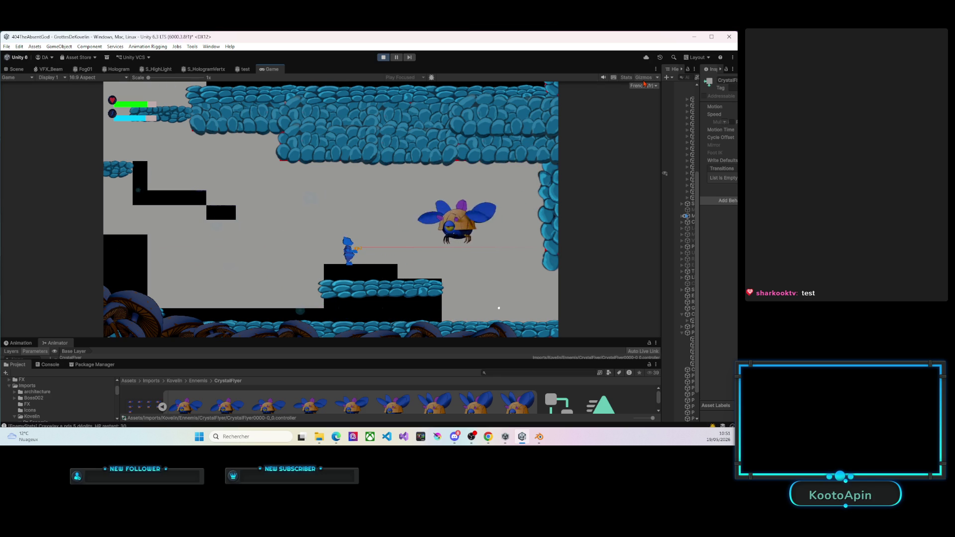
key(space)
key(Left)
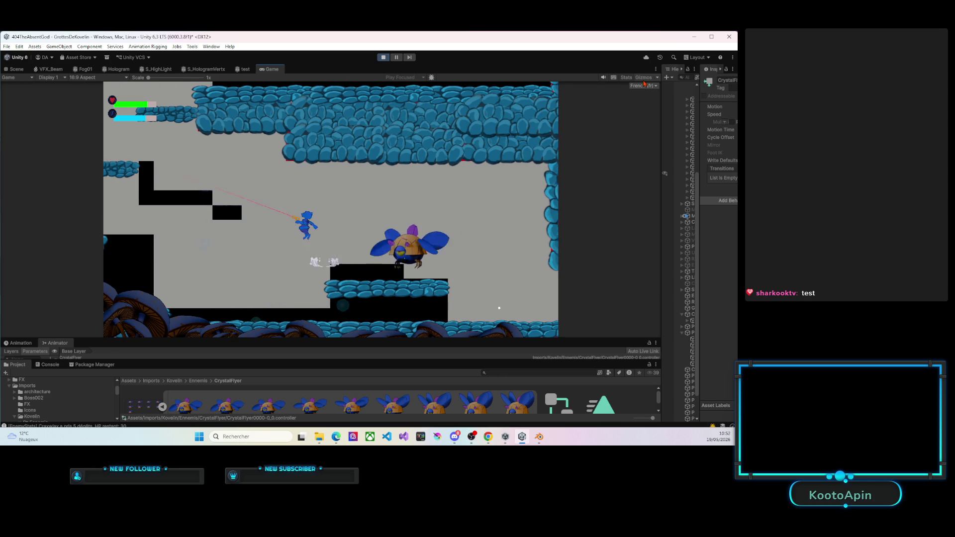
key(Right)
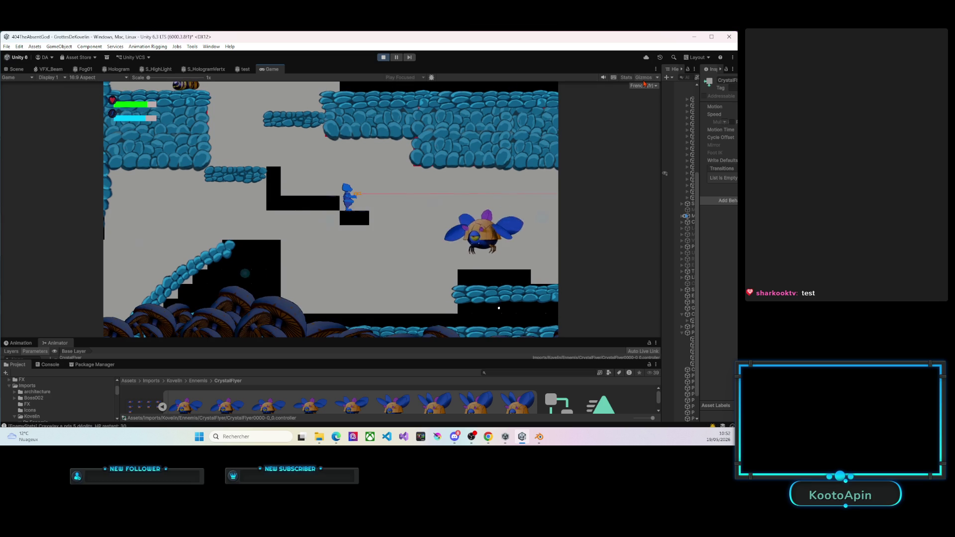
key(Left)
key(space)
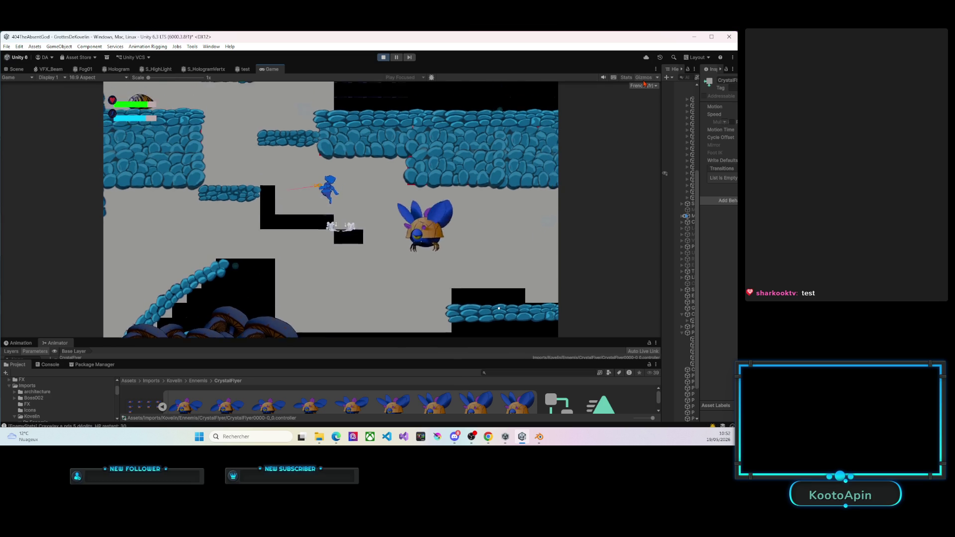
key(Left)
key(space)
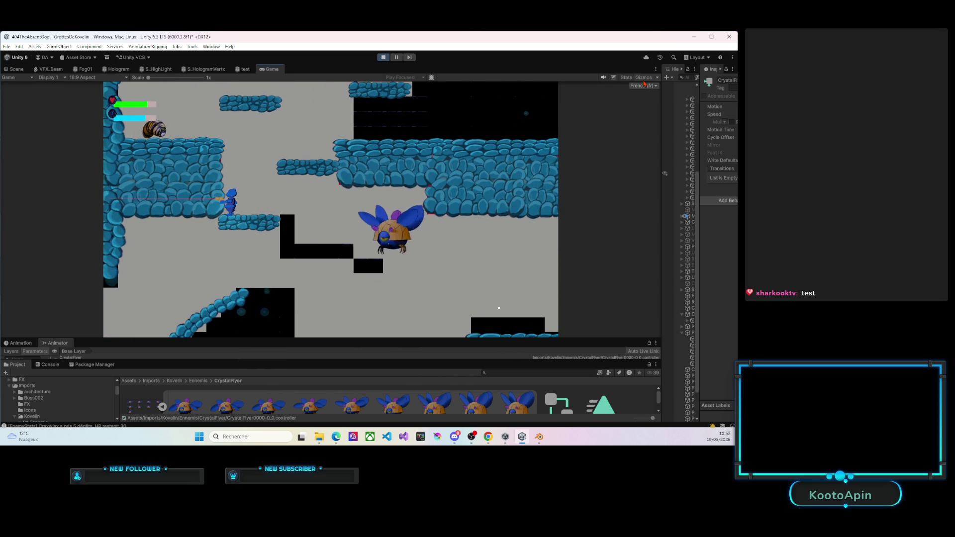
key(Right)
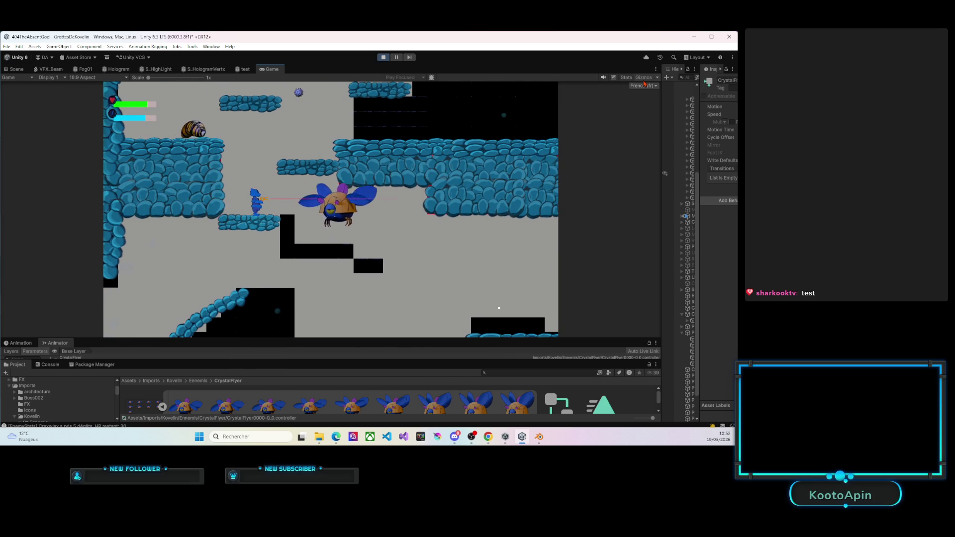
key(Left)
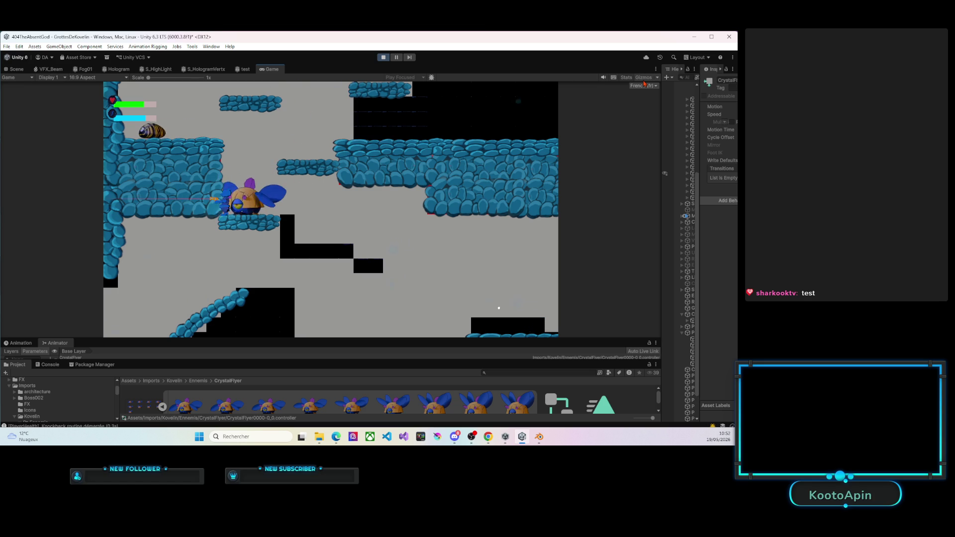
key(Right)
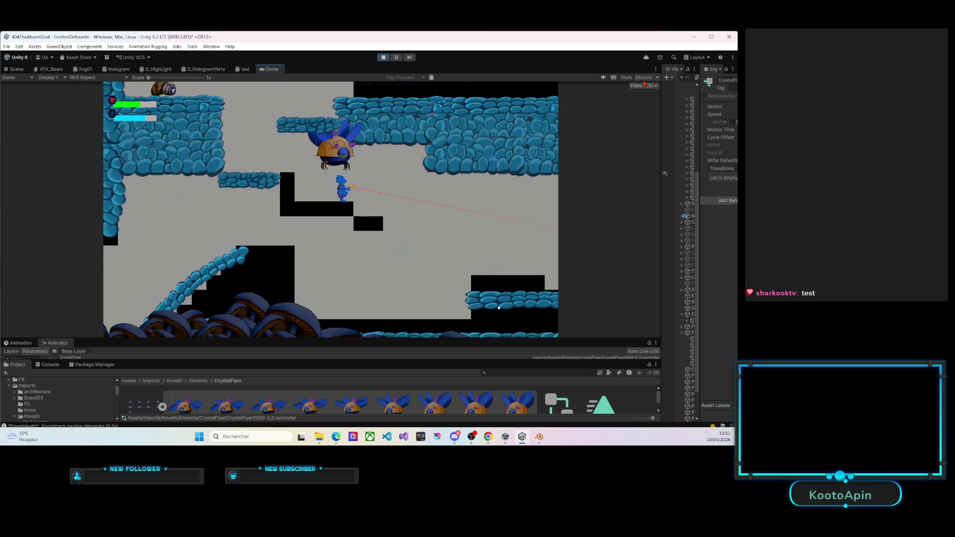
key(Right)
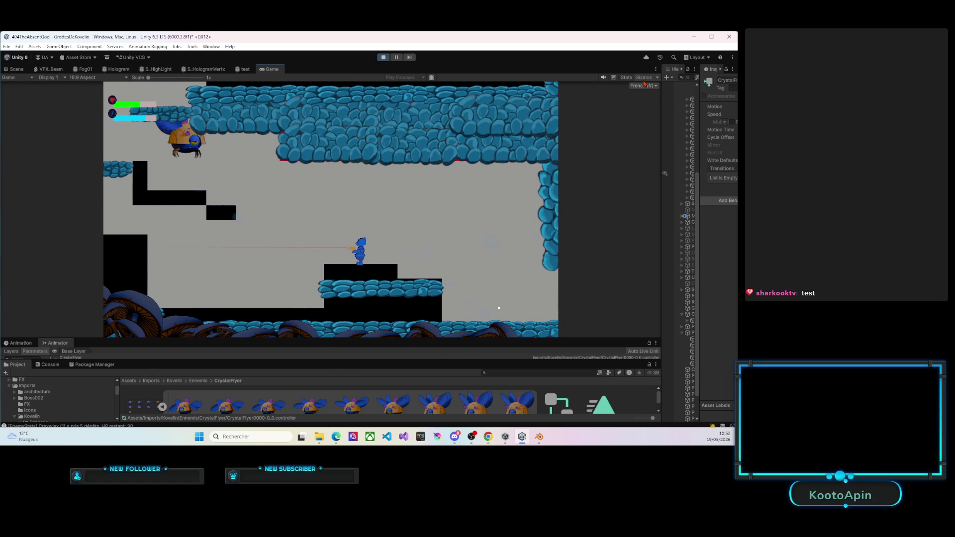
key(Right)
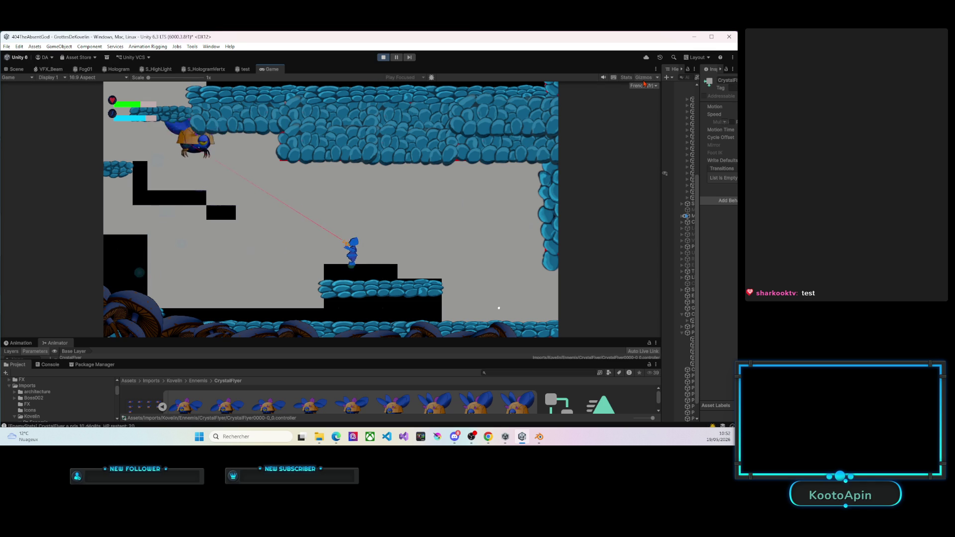
key(Left)
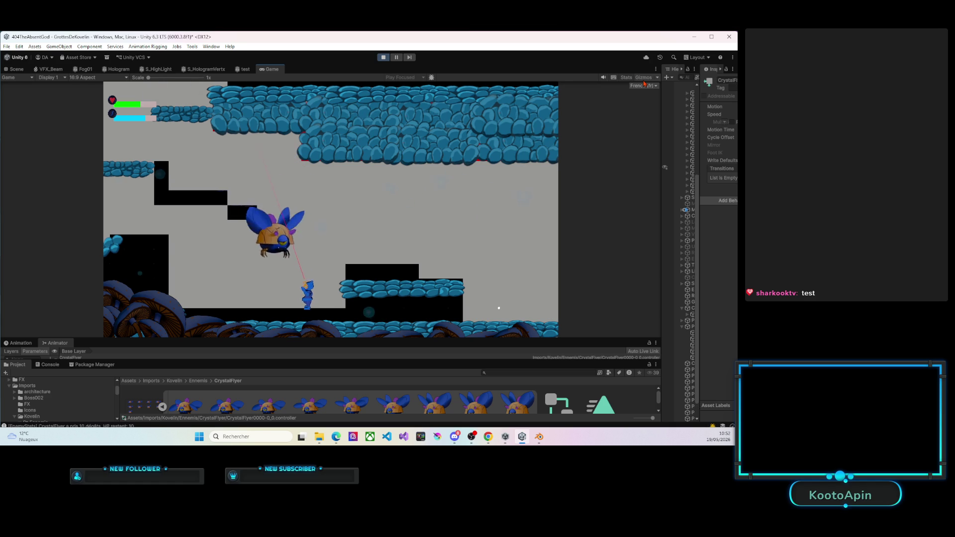
key(Right)
key(space)
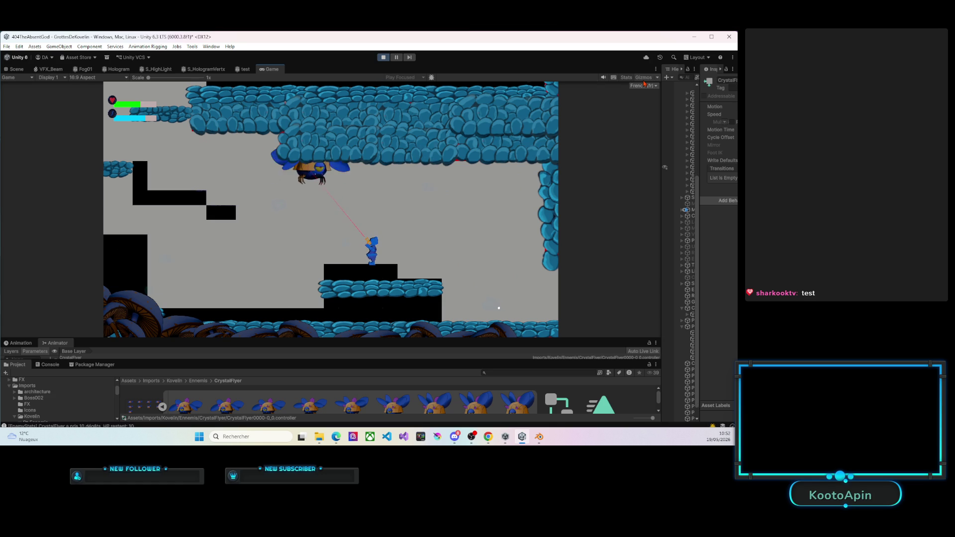
Finish off the flyer and zigzag up the higher ledges.
key(Left)
key(space)
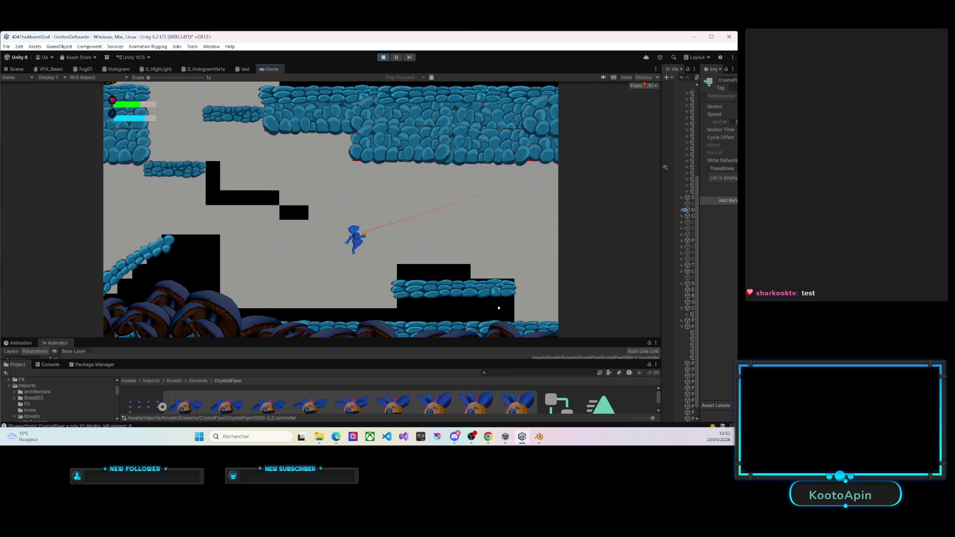
key(Left)
key(space)
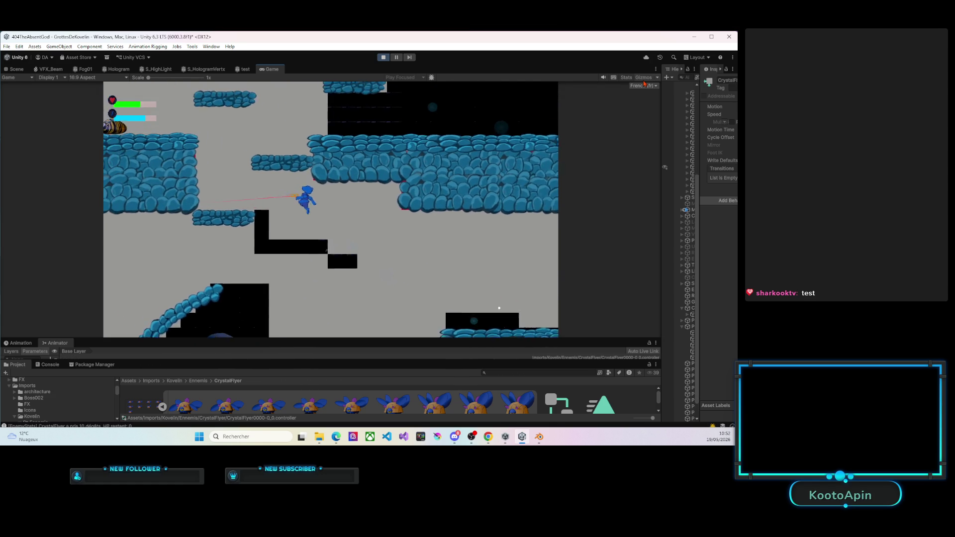
key(Left)
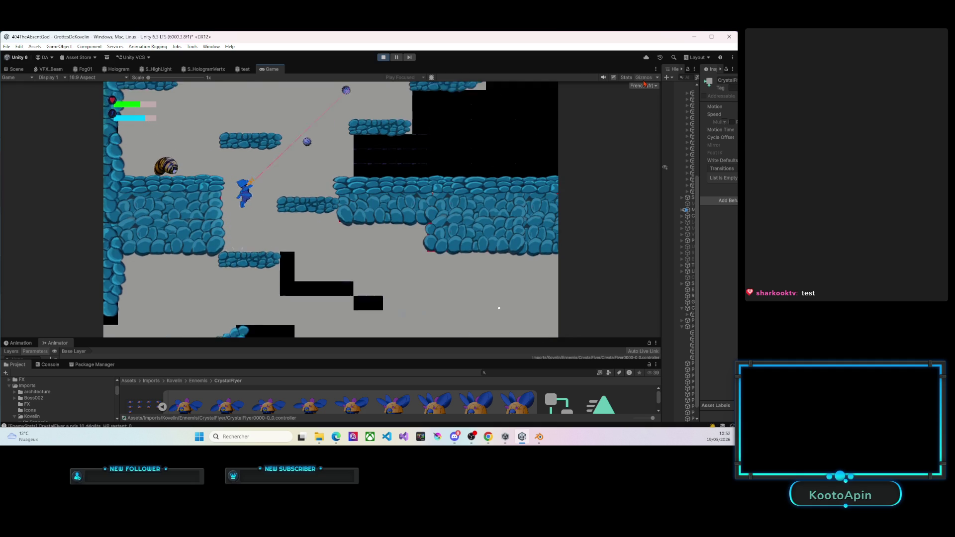
key(space)
key(Right)
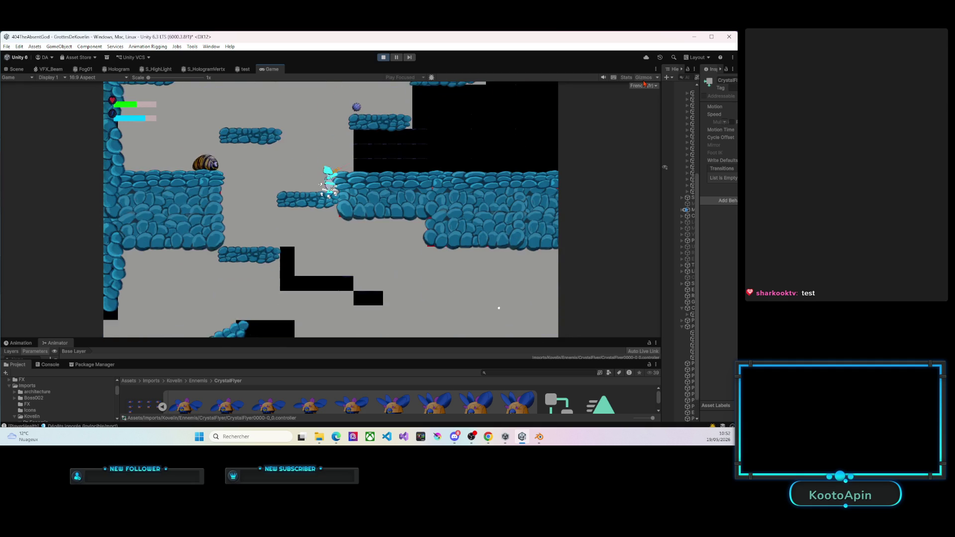
key(space)
key(Left)
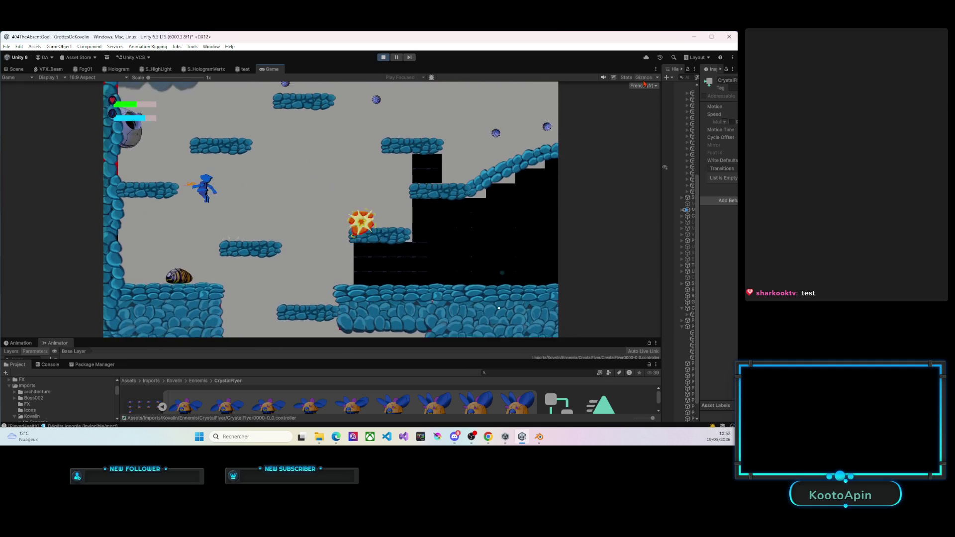
key(space)
key(Right)
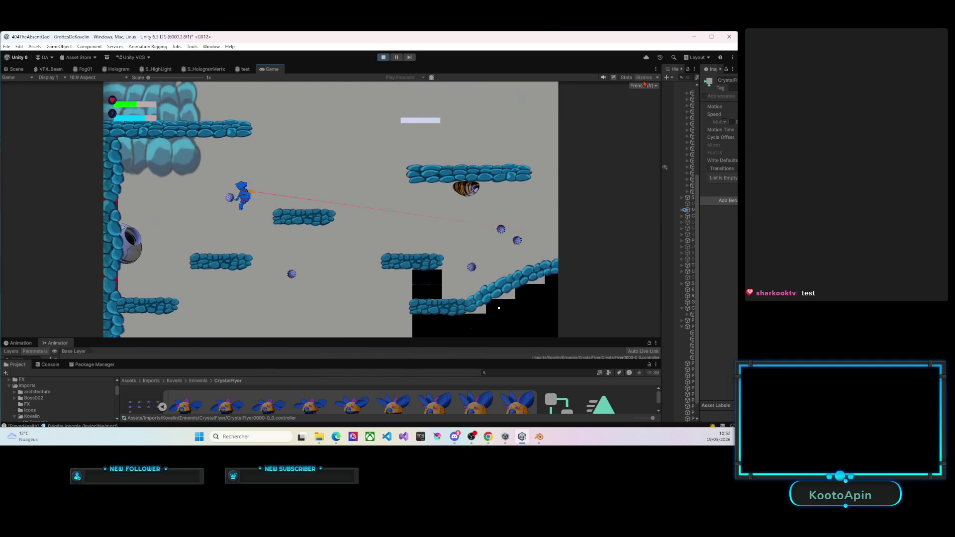
key(space)
key(Right)
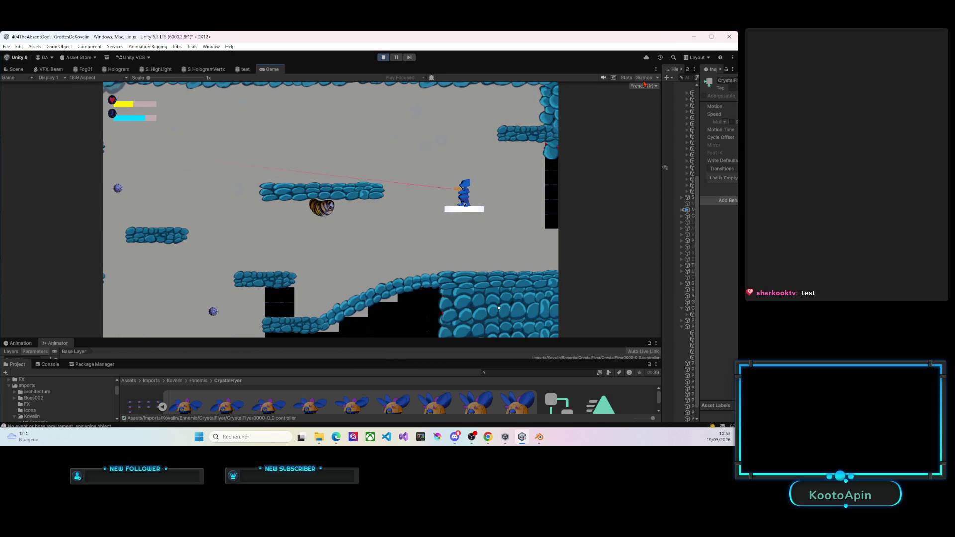
Jump the player up onto the higher moving platform, facing right.
key(Left)
key(space)
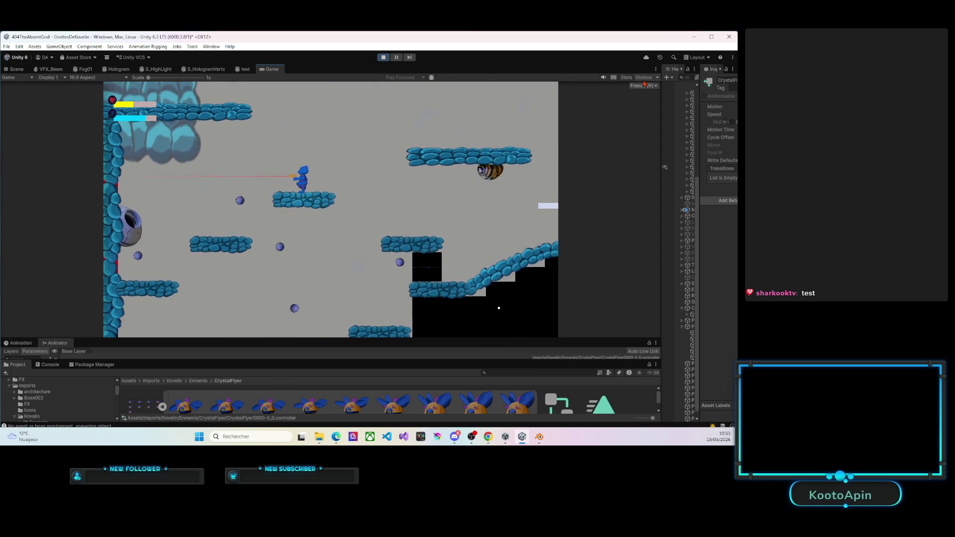
key(Left)
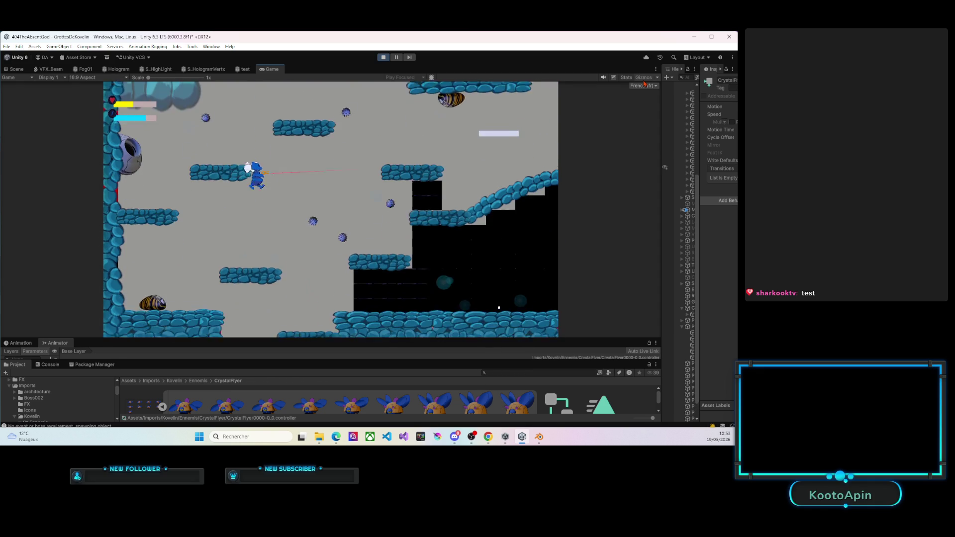
key(Right)
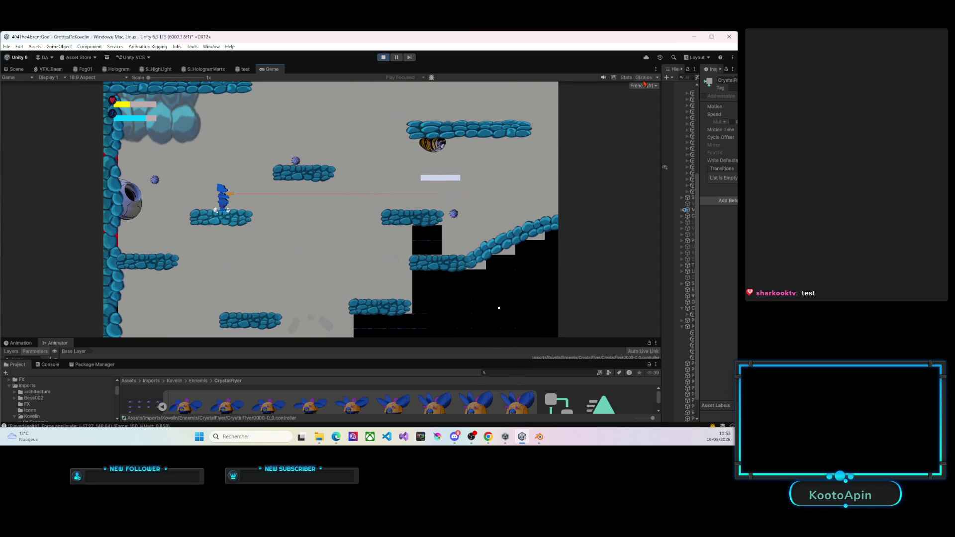
key(space)
key(Right)
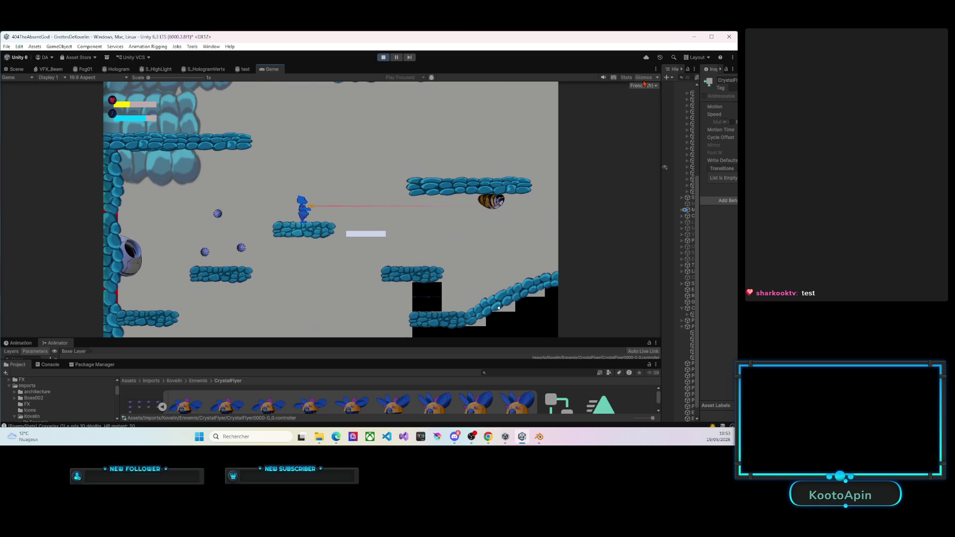
key(space)
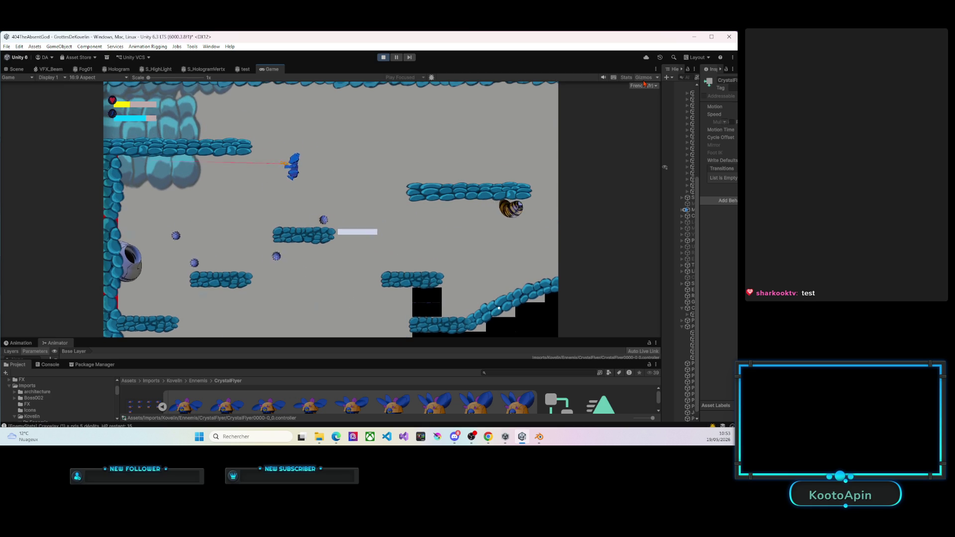
key(Right)
key(space)
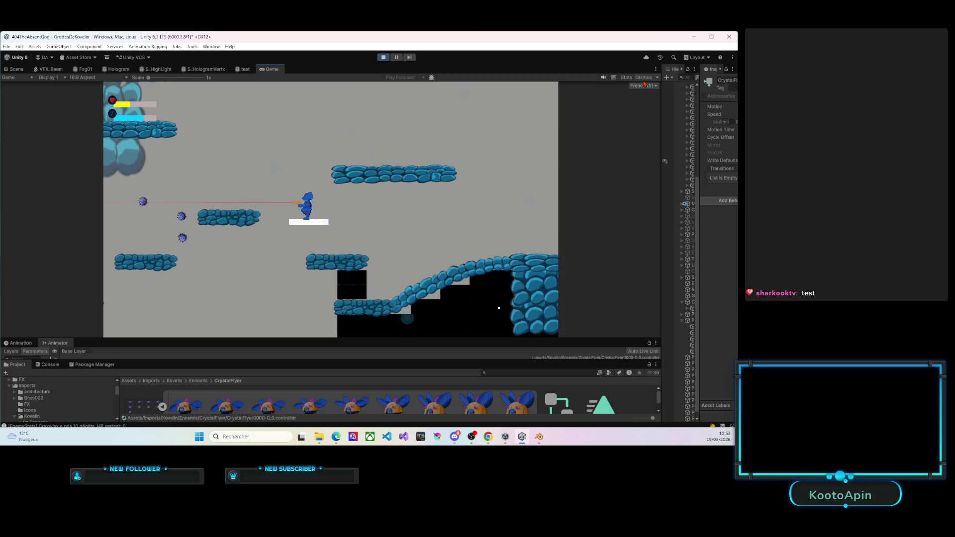
Jump between the moving white platform and the blue ledges, riding it up to the cave's upper area.
key(space)
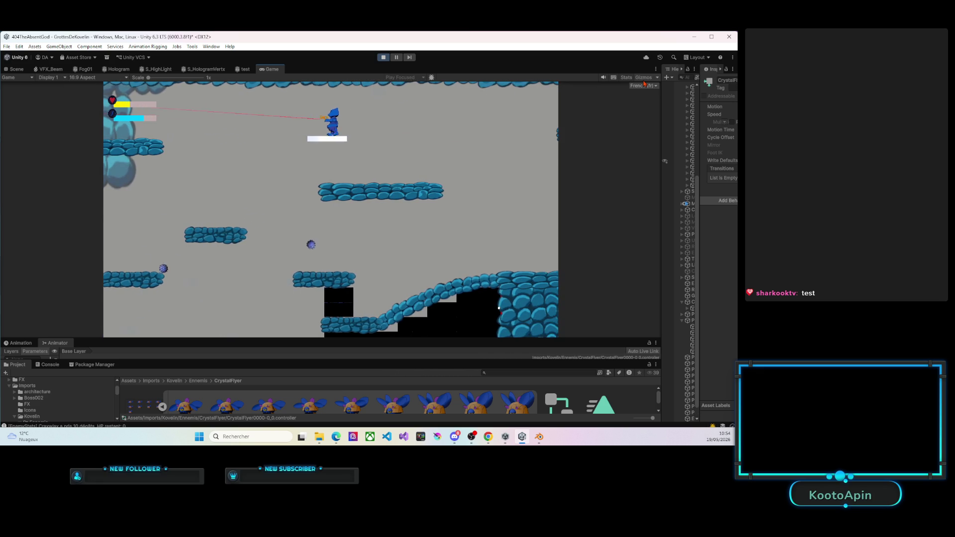
key(space)
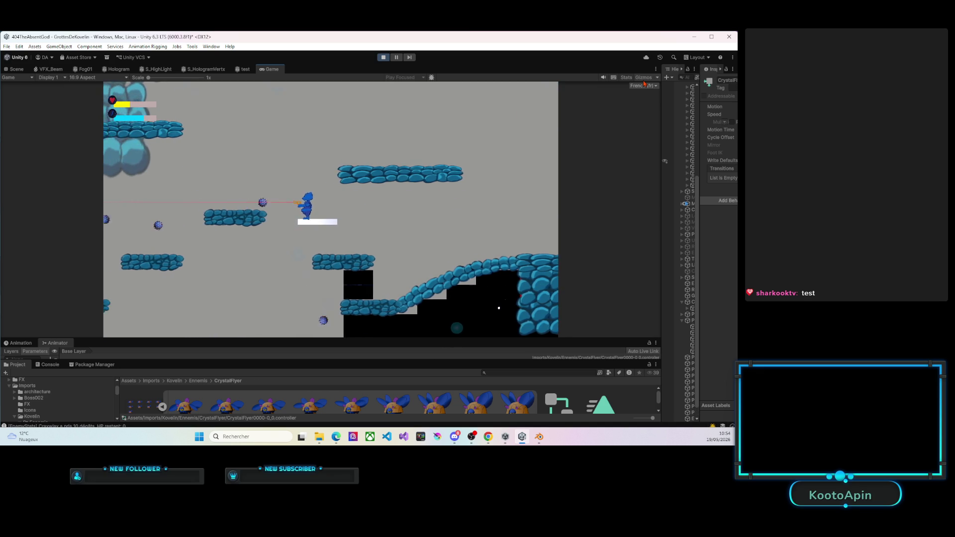
key(space)
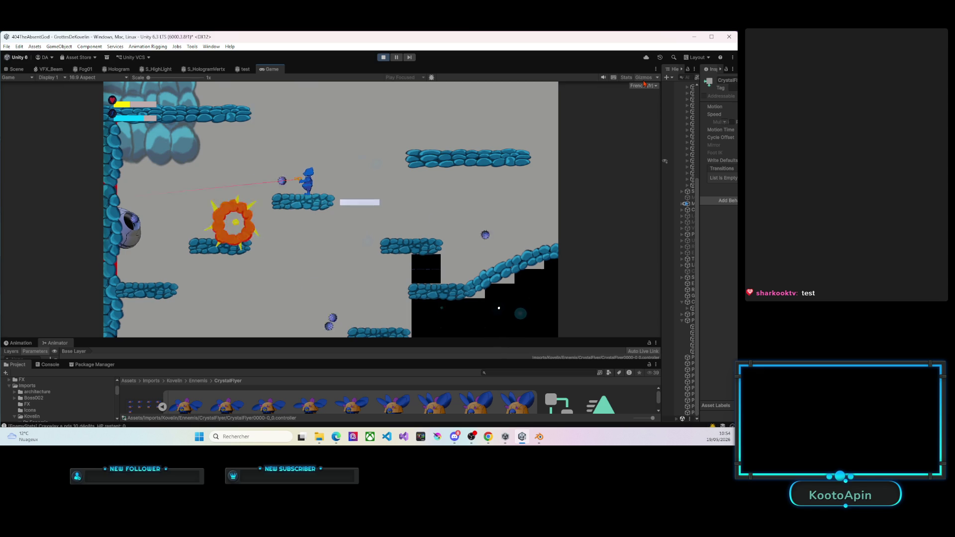
key(space)
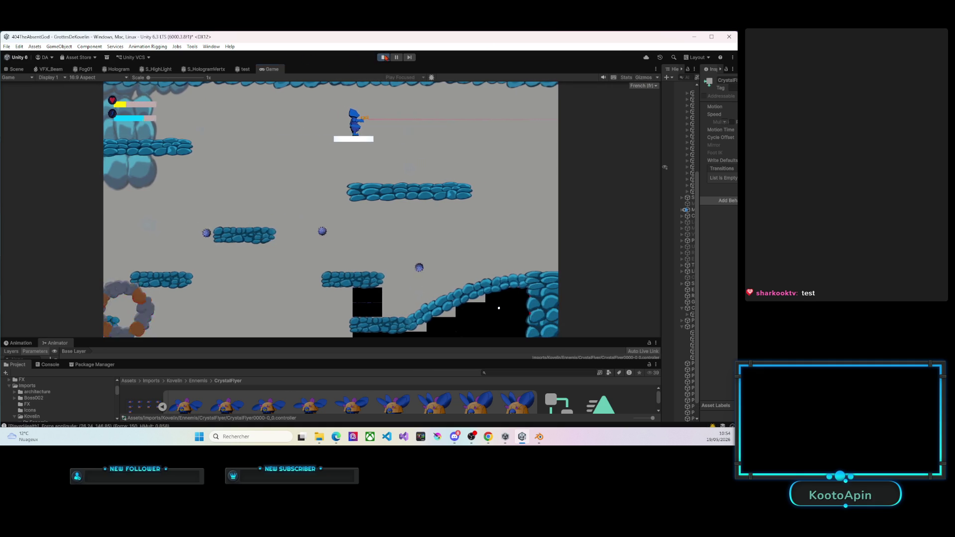
Stop play mode and select the CrystalFlyer enemy in the Scene view.
click(382, 57)
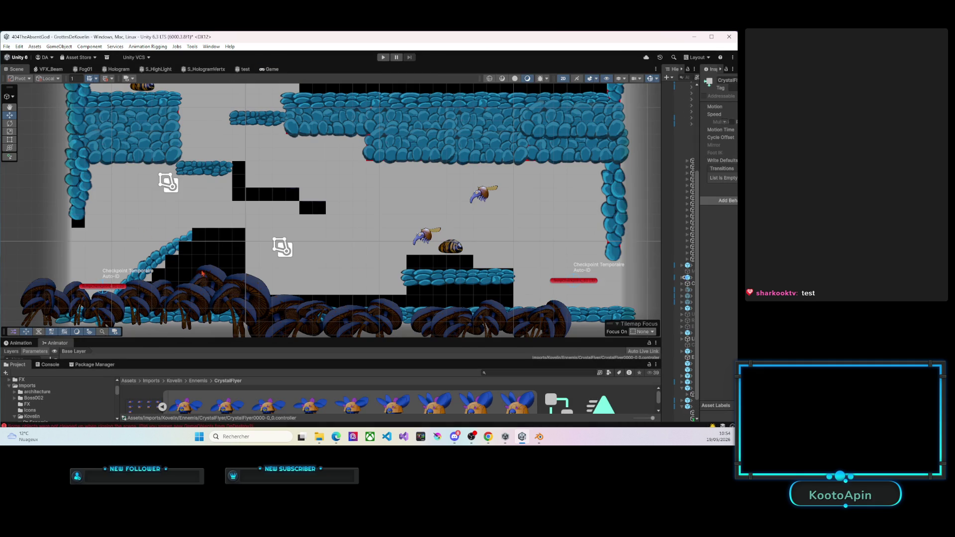
drag(247, 185, 225, 278)
click(274, 196)
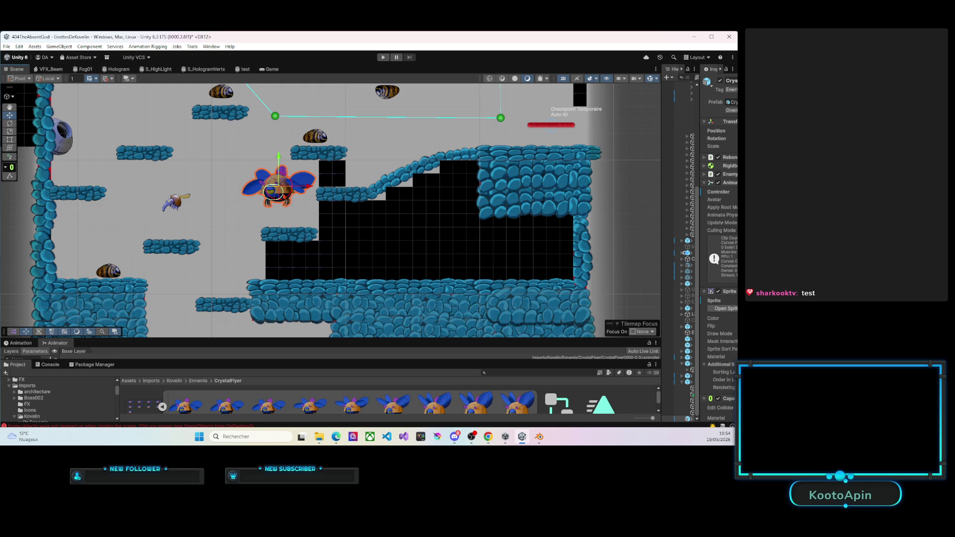
scroll(274, 197, up, 3)
scroll(291, 208, up, 2)
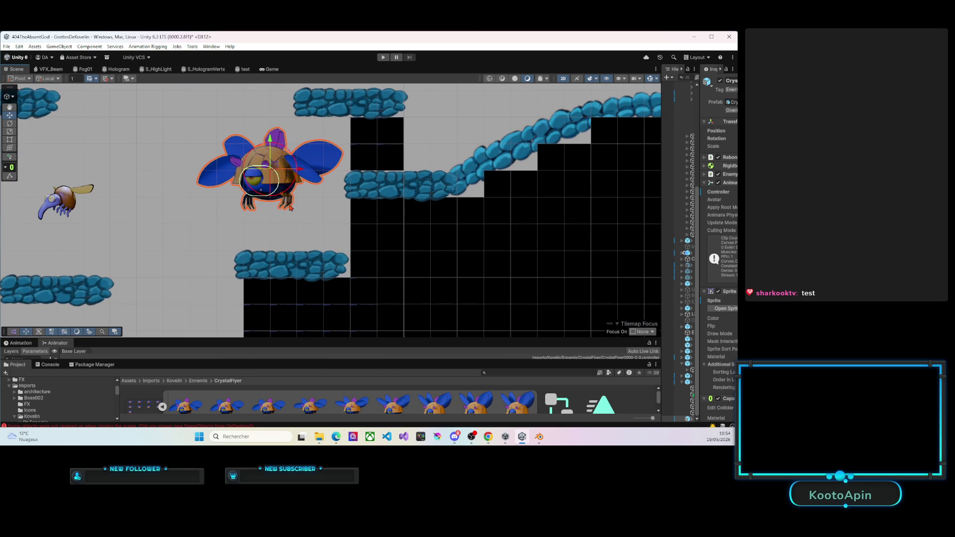
scroll(501, 220, up, 2)
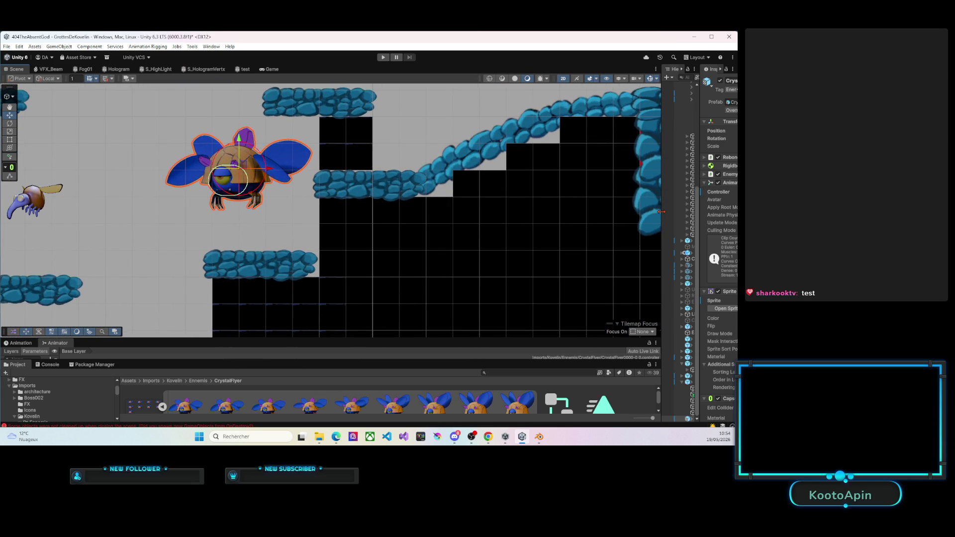
Widen the Hierarchy and Inspector panels, then bring the Trello board in Edge to the front.
drag(662, 214, 553, 184)
drag(703, 184, 526, 174)
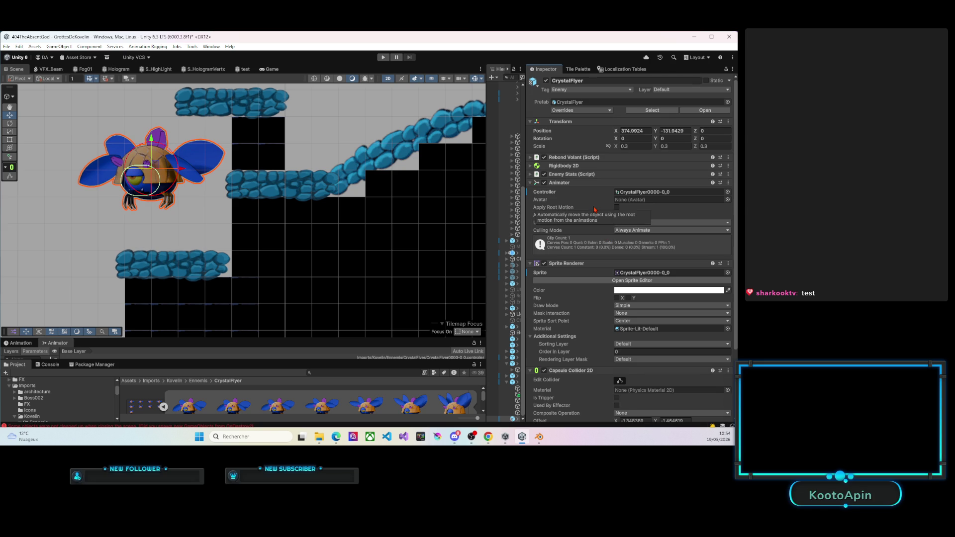
scroll(594, 209, down, 3)
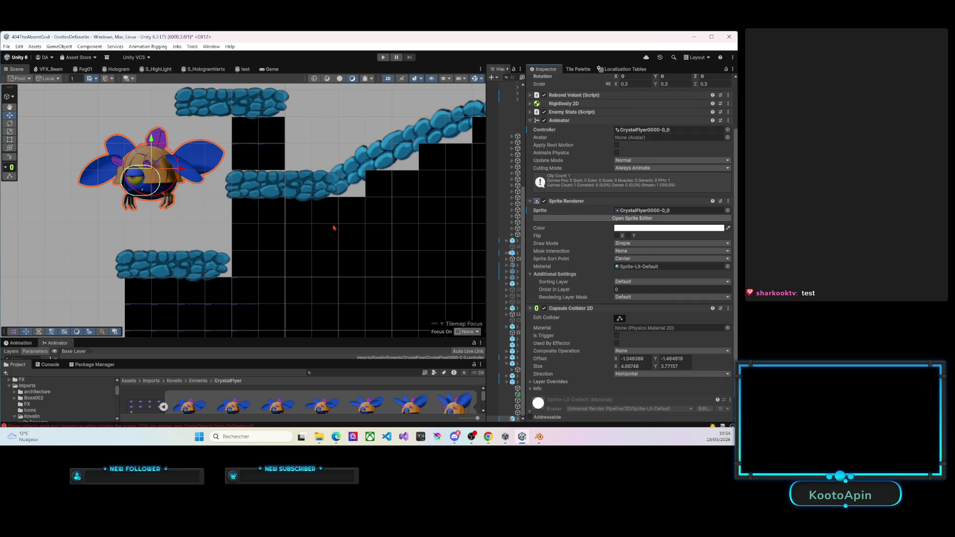
click(337, 437)
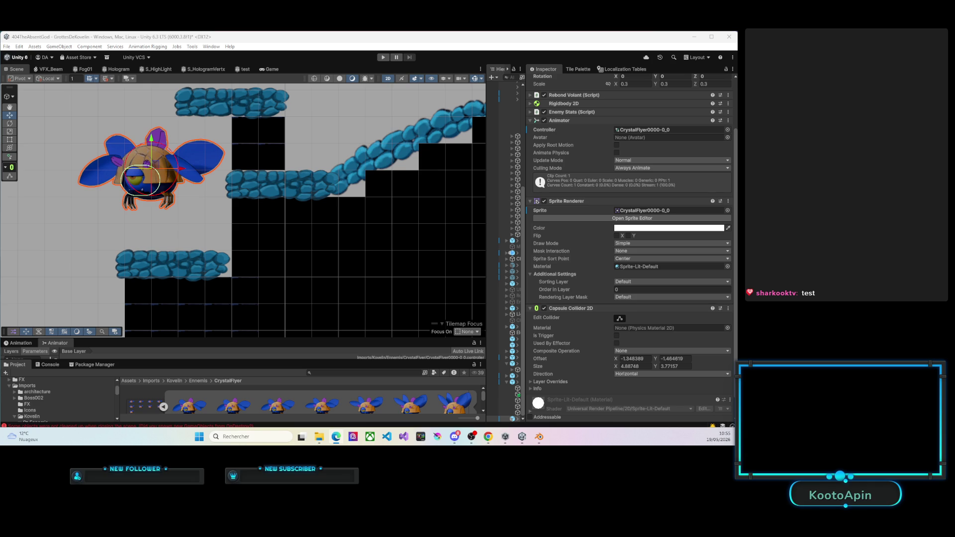
key(alt+Tab)
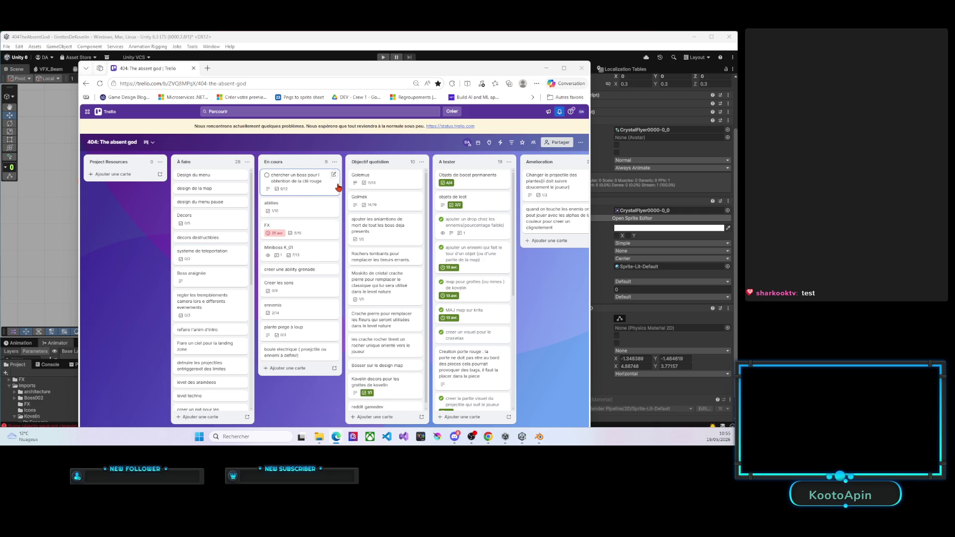
Check the Golemus card, then drag Golemus, Golmek and boss death-animations cards into En cours.
click(400, 182)
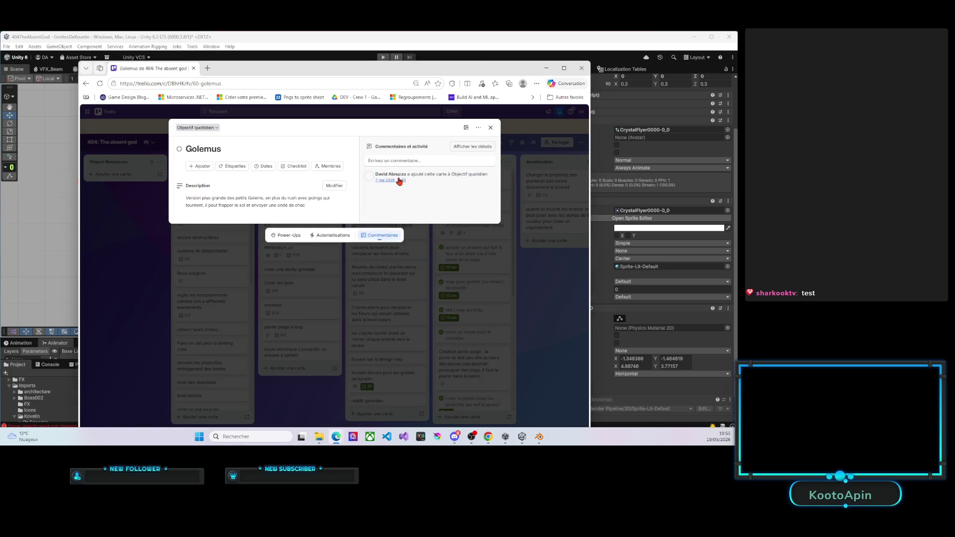
click(491, 128)
mouse_move(390, 181)
mouse_down()
mouse_move(278, 348)
mouse_move(293, 384)
mouse_up()
mouse_move(395, 182)
mouse_down()
mouse_move(308, 351)
mouse_move(300, 397)
mouse_move(313, 394)
mouse_up()
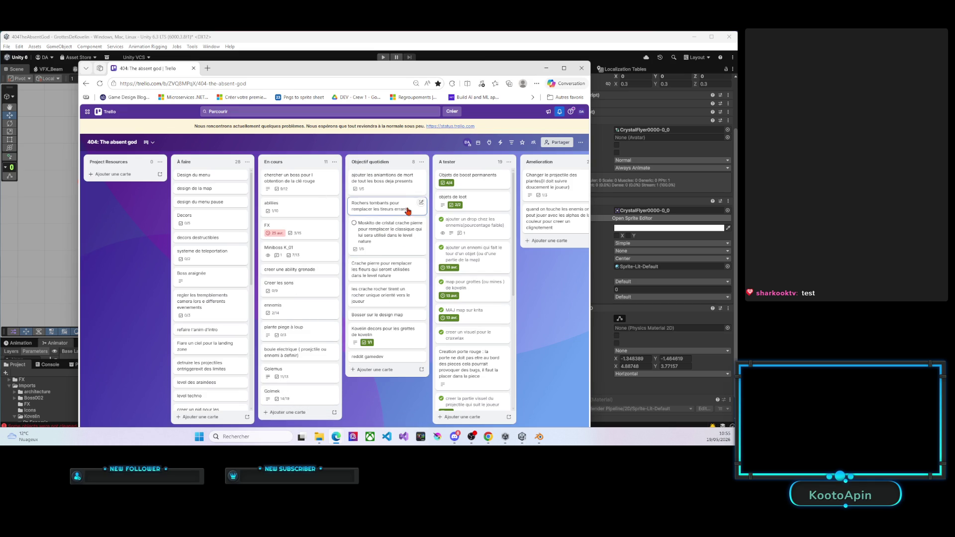
mouse_move(391, 187)
mouse_down()
mouse_move(311, 360)
mouse_move(311, 396)
mouse_up()
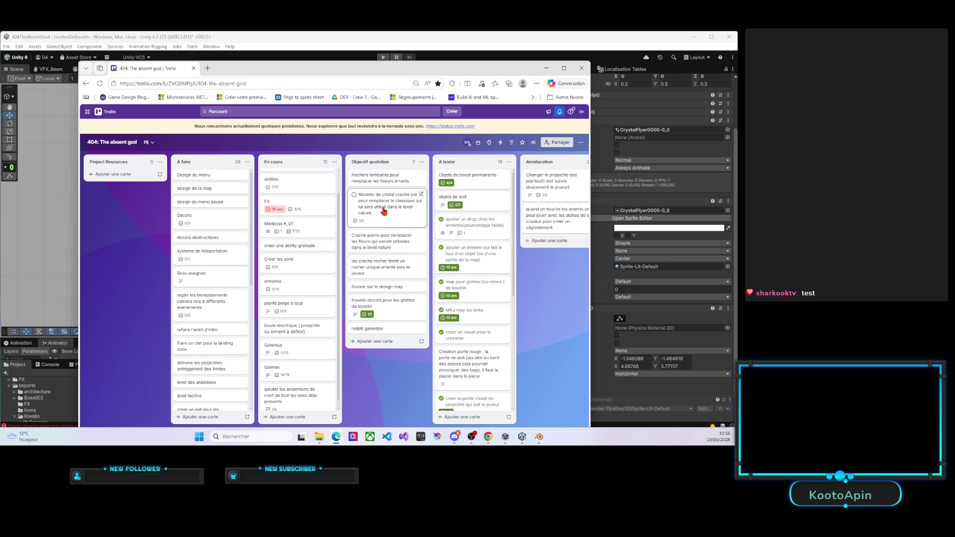
Remove 'crache pierre' from the Moskito de cristal card's title.
click(384, 211)
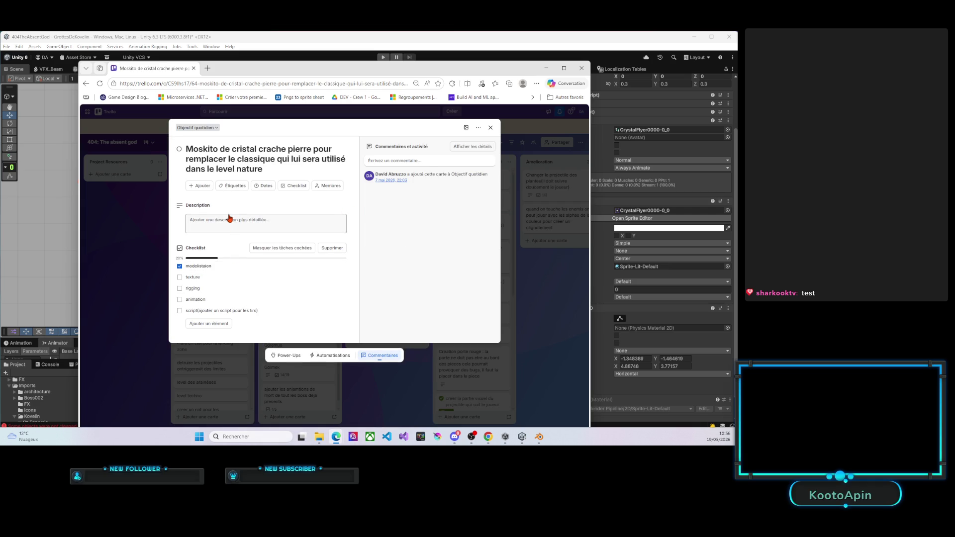
click(242, 162)
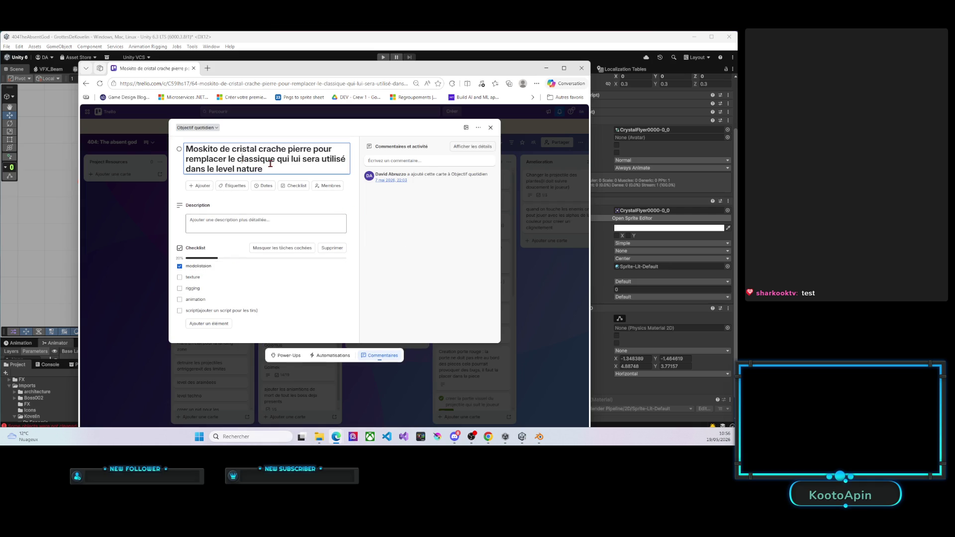
drag(258, 150, 311, 149)
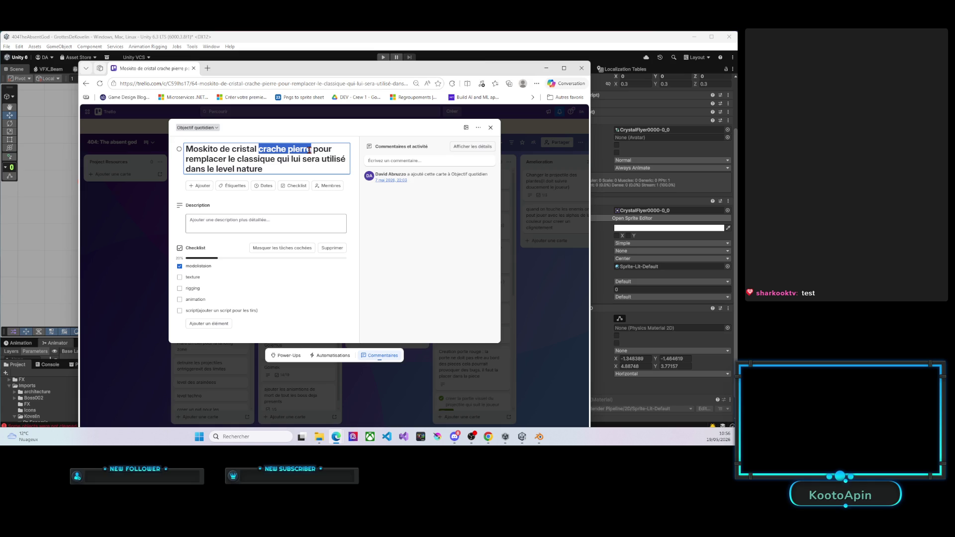
key(BackSpace)
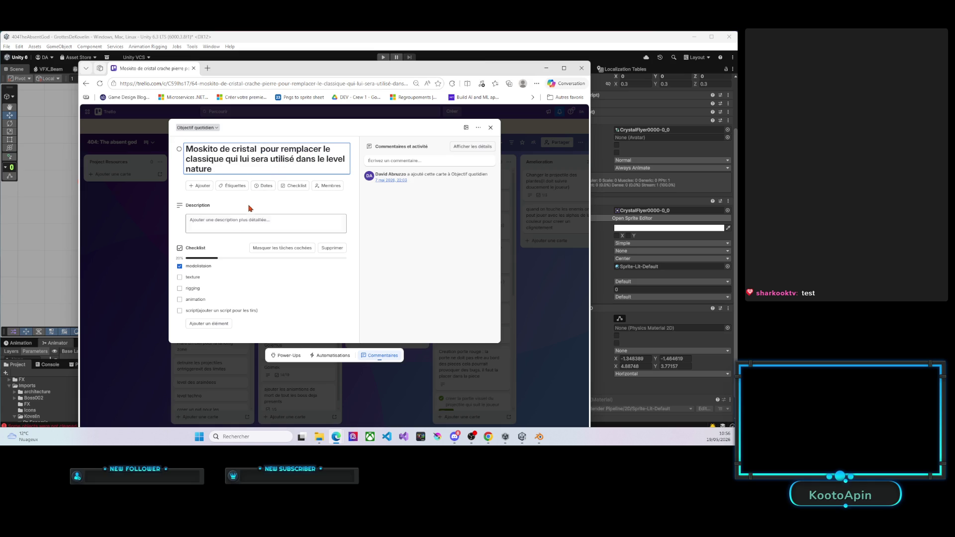
Tick texture, rigging and animation, and delete the script checklist item.
click(179, 277)
click(180, 288)
click(180, 300)
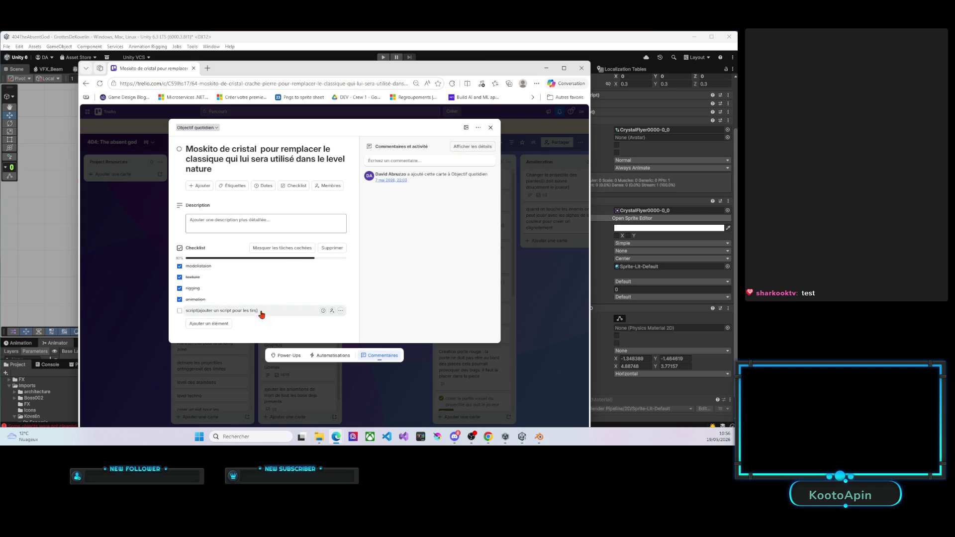
click(340, 311)
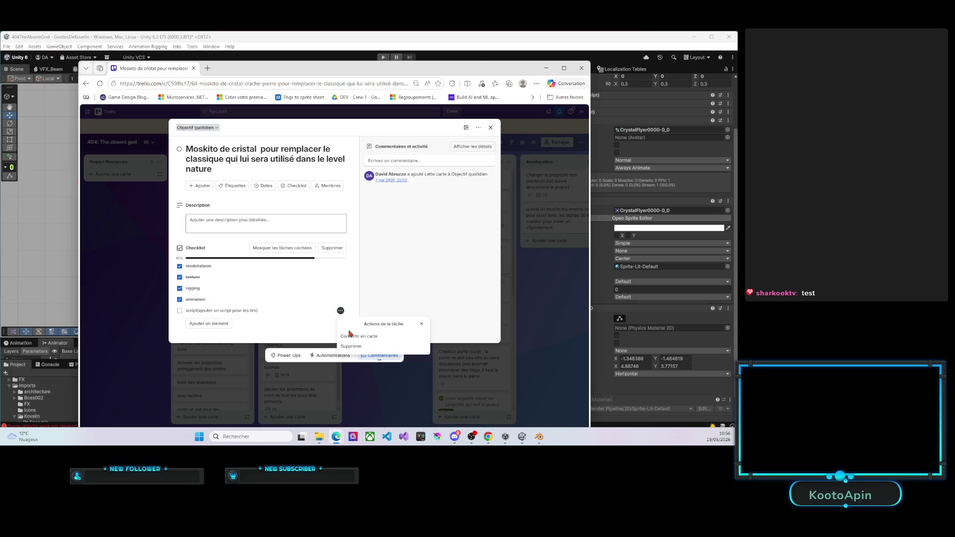
click(349, 346)
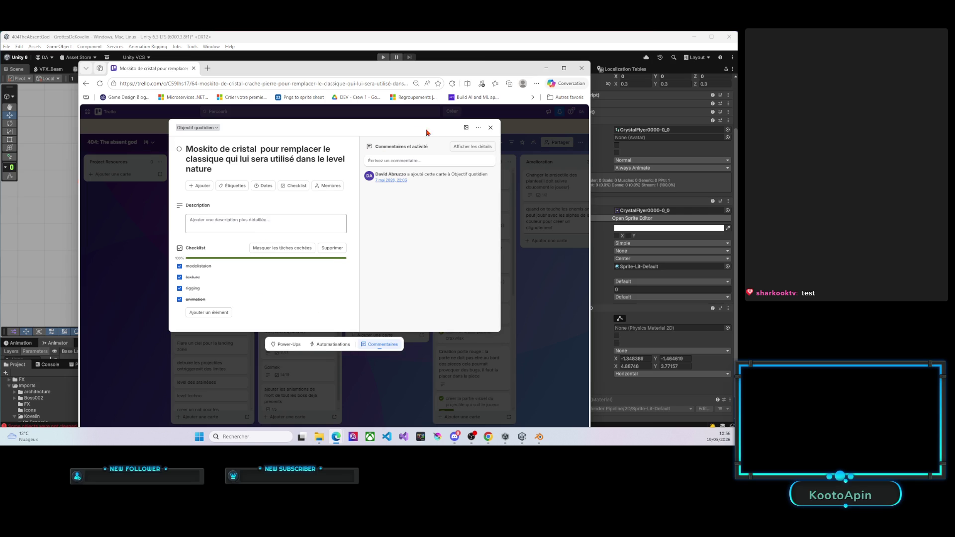
click(490, 127)
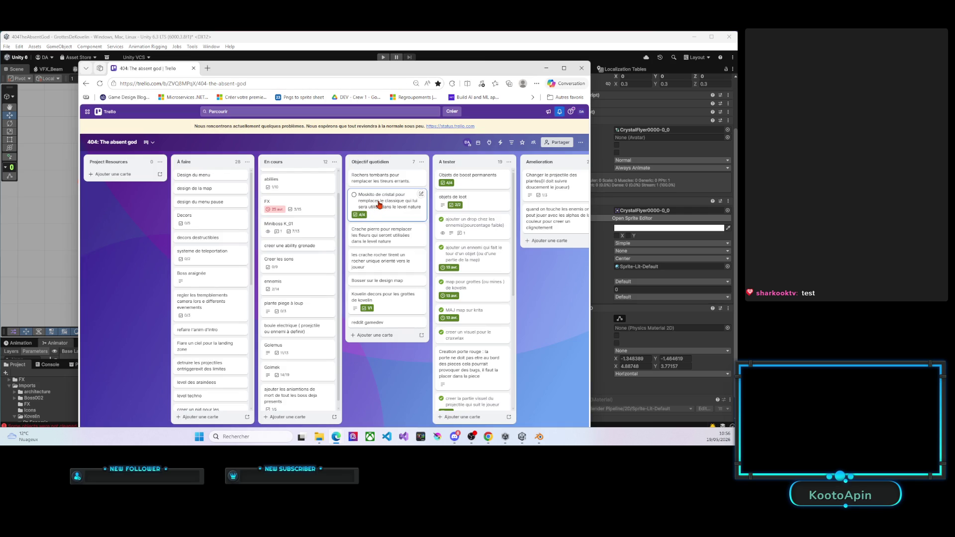
Add a new card (spelling corrected to 'pouvoir') at the list top and move Moskito de cristal above Rochers tombants.
click(368, 335)
text(cre)
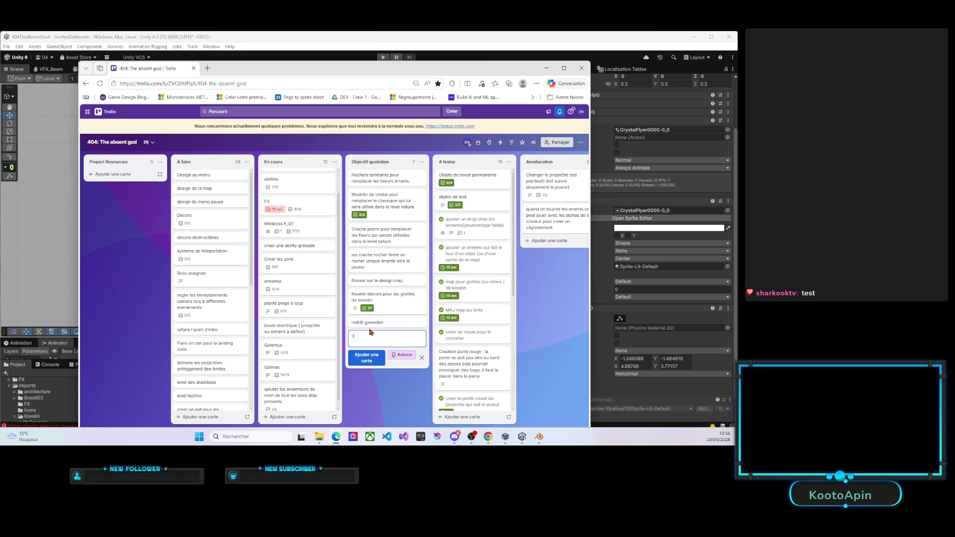
text(er un bouton )
text(pou)
text(i ti)
text(rer s)
text(ur place)
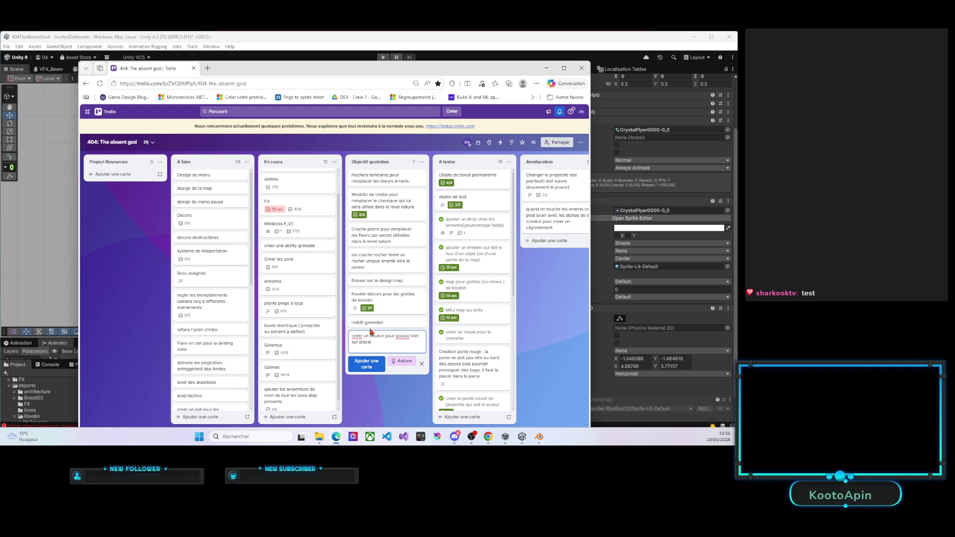
click(405, 336)
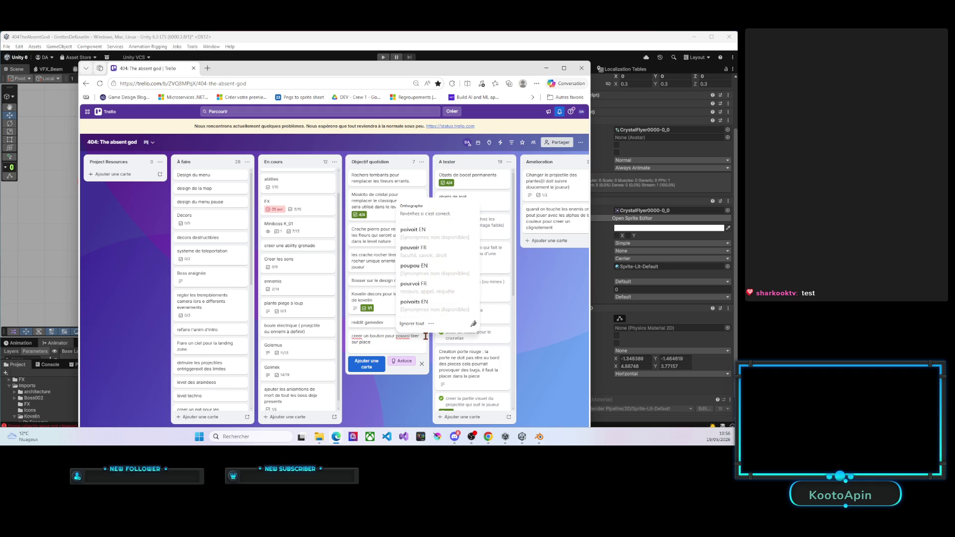
click(413, 248)
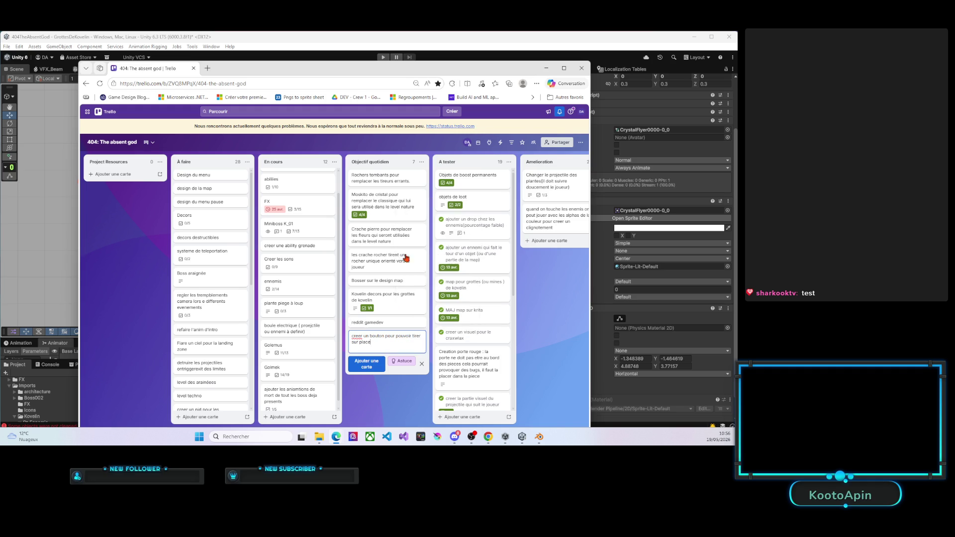
click(380, 366)
drag(375, 343, 373, 177)
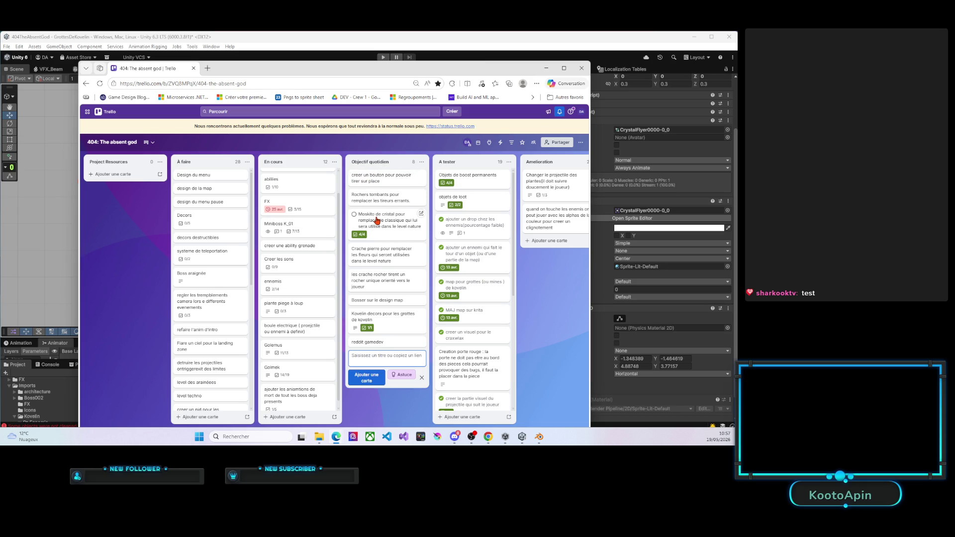
drag(376, 220, 380, 195)
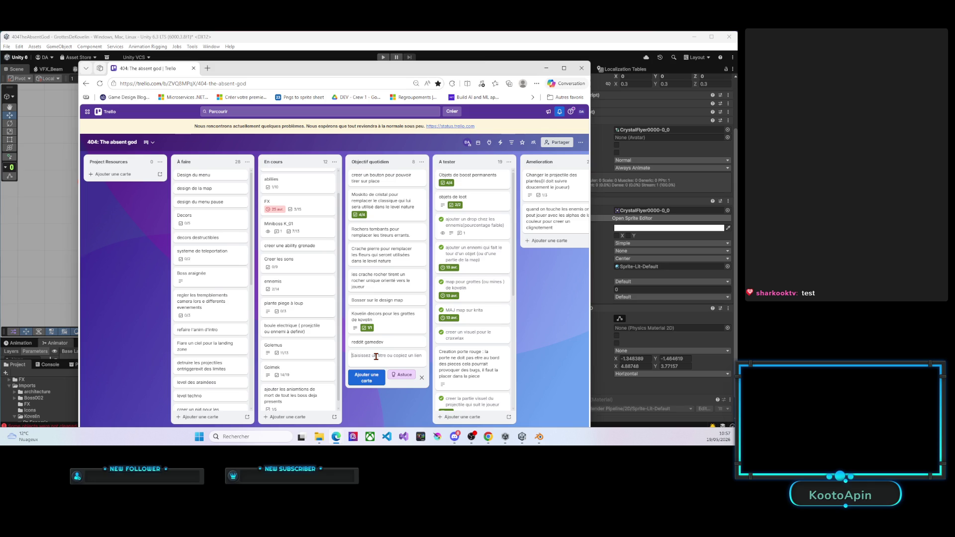
Add 'nid pour les spawners de mobs' and 'rocher 2d et mini volcan' cards, moving the latter near the top.
text(nid pour)
text( les spawners de mobs)
key(Return)
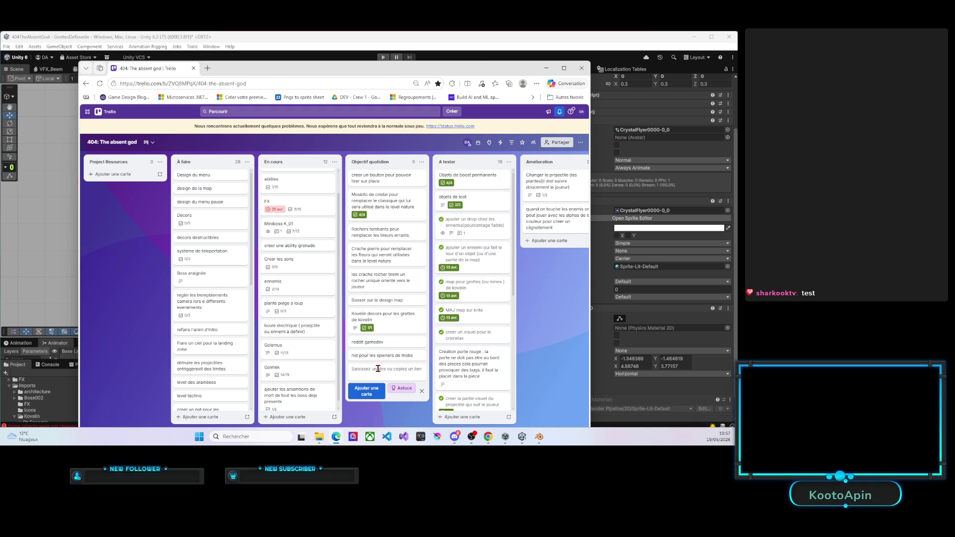
text(rocher 2)
text(d)
text(volcan)
key(Return)
drag(386, 372, 391, 199)
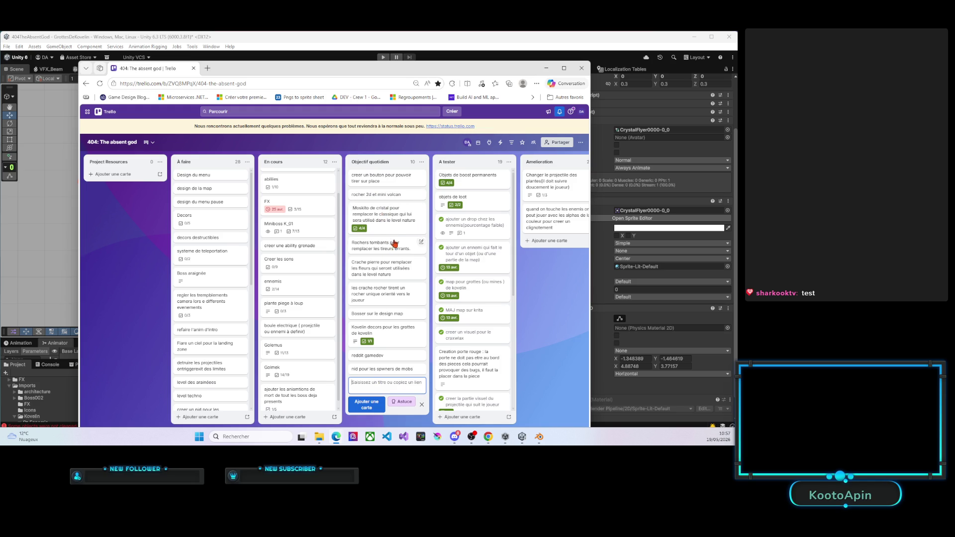
click(546, 68)
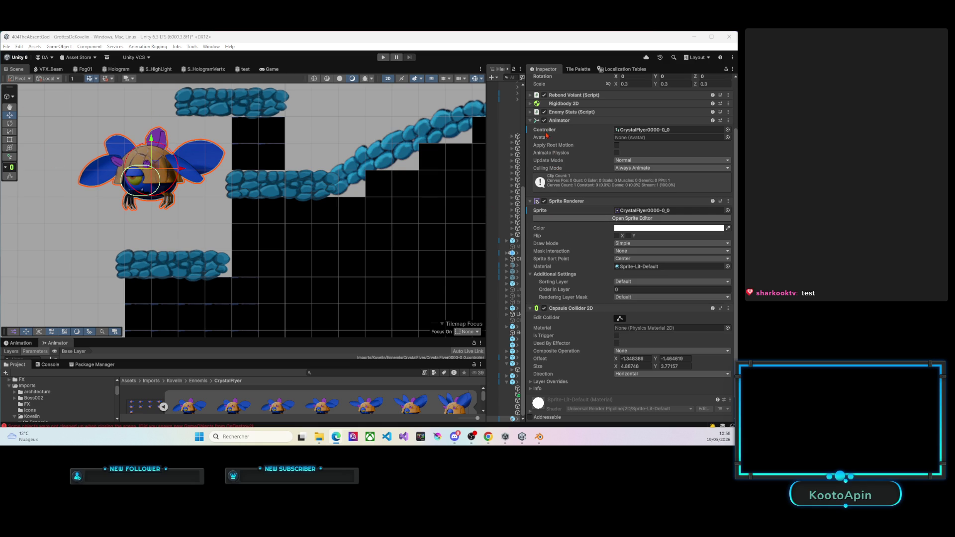
Collapse the Transform, Rebond Volant, Rigidbody 2D and Animator components in the Inspector.
scroll(562, 132, up, 3)
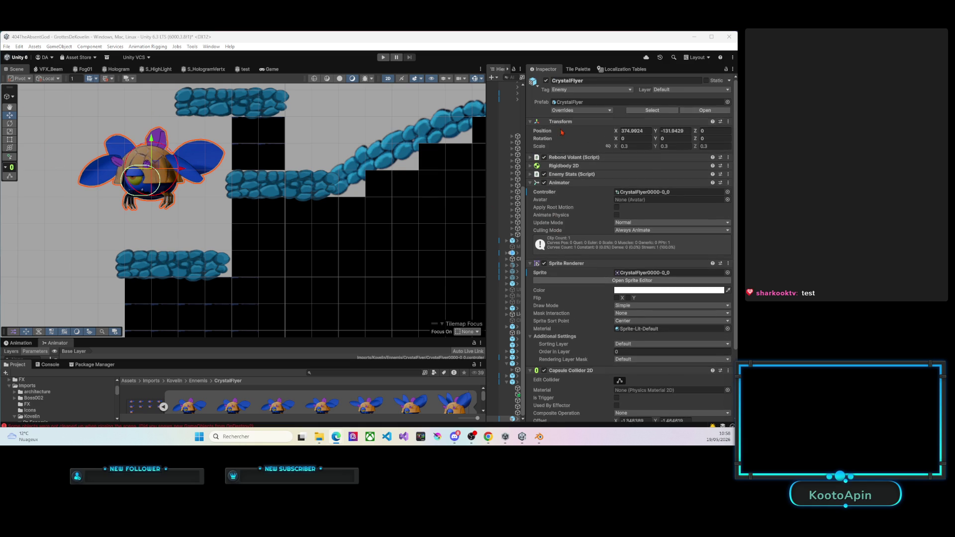
click(531, 122)
click(531, 130)
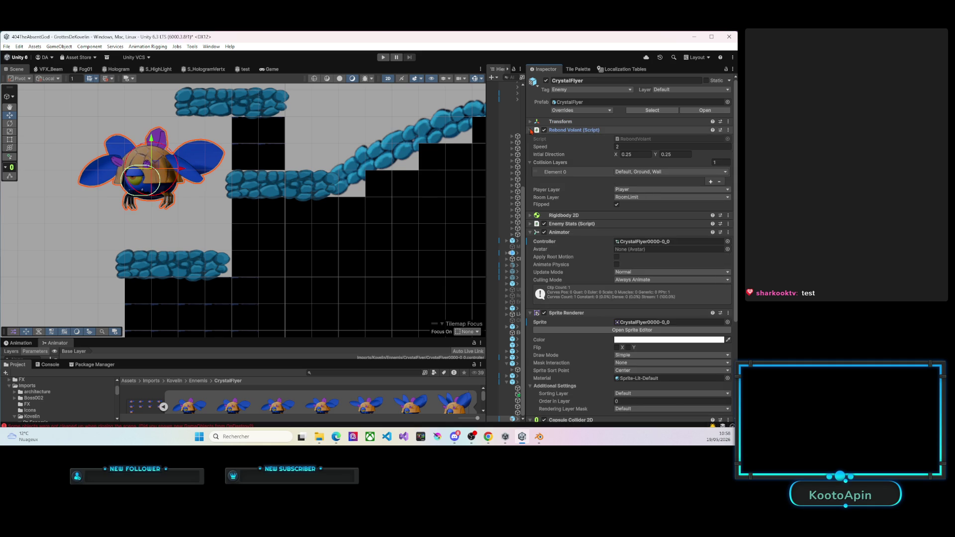
click(531, 130)
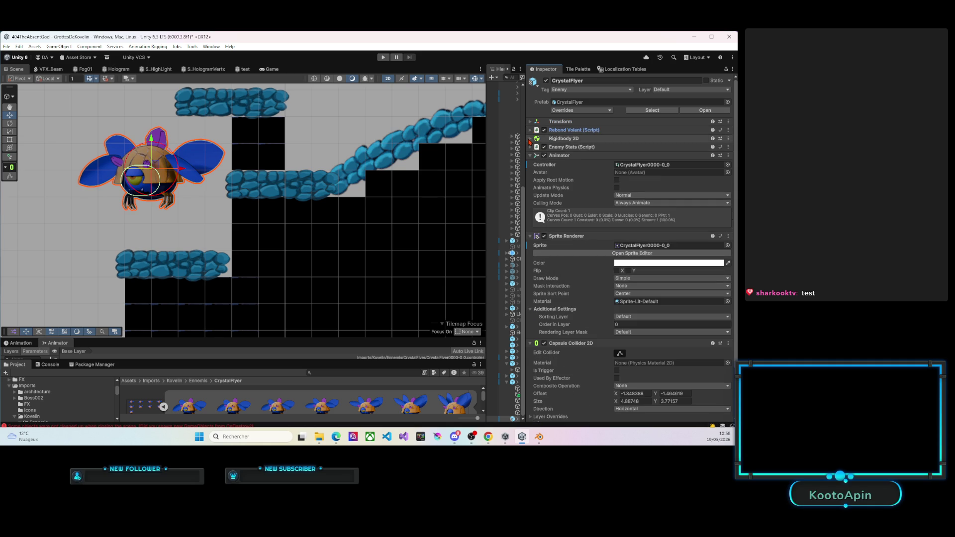
click(530, 139)
click(530, 139)
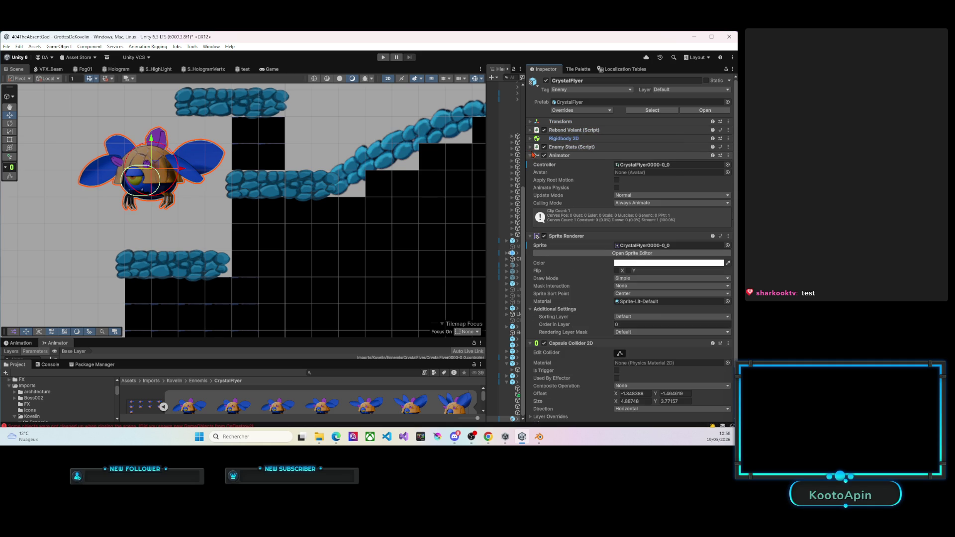
click(530, 156)
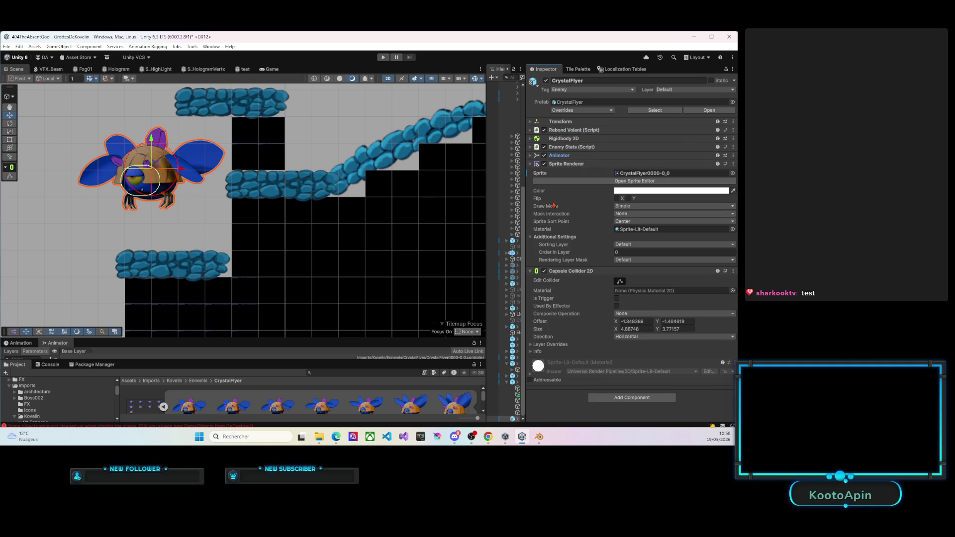
Reshape the Capsule Collider 2D into a circle enclosing the flyer, about 7.48 by 6.26.
click(620, 281)
mouse_move(141, 166)
mouse_down()
mouse_move(150, 150)
mouse_move(173, 174)
mouse_move(119, 172)
mouse_move(151, 201)
mouse_up()
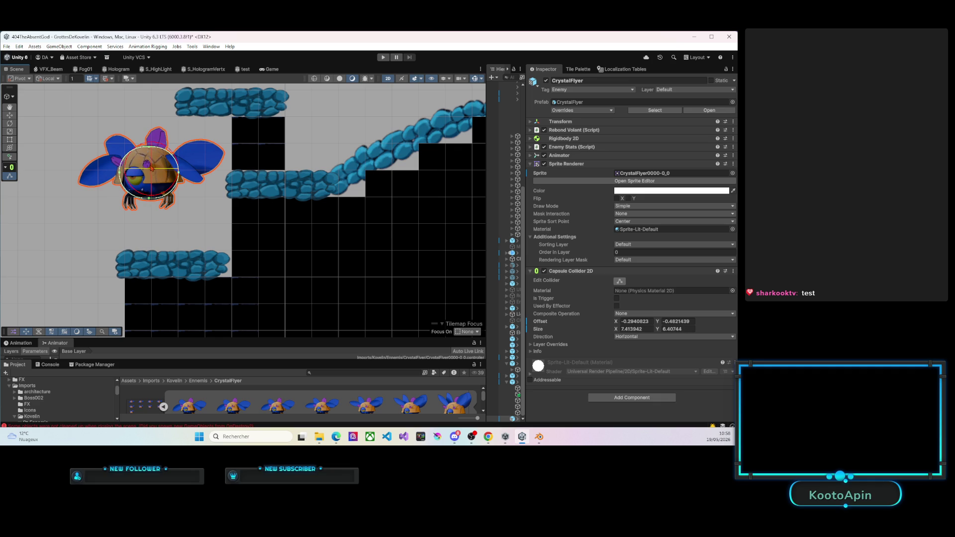
mouse_move(178, 175)
mouse_down()
mouse_move(118, 175)
mouse_move(148, 150)
mouse_up()
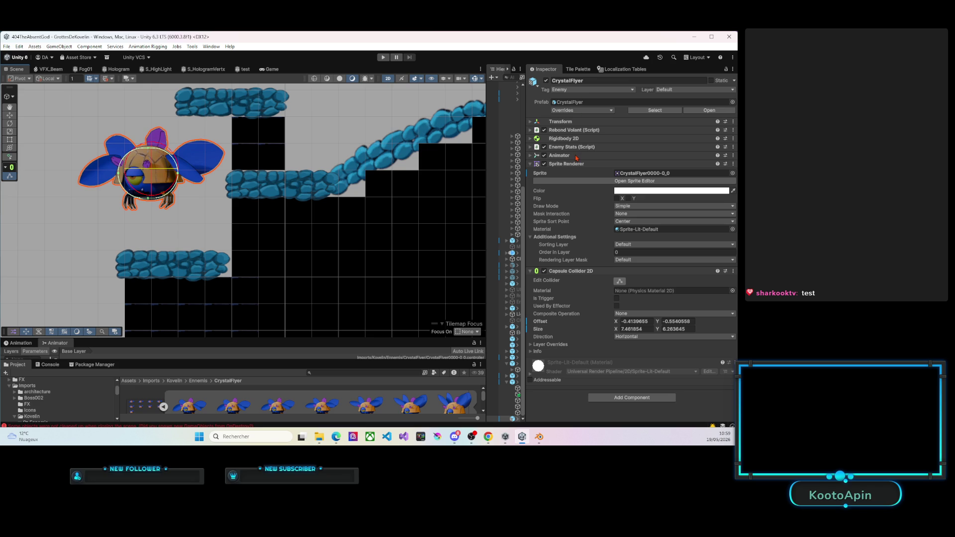
Apply all of the CrystalFlyer's overrides to its prefab.
click(592, 110)
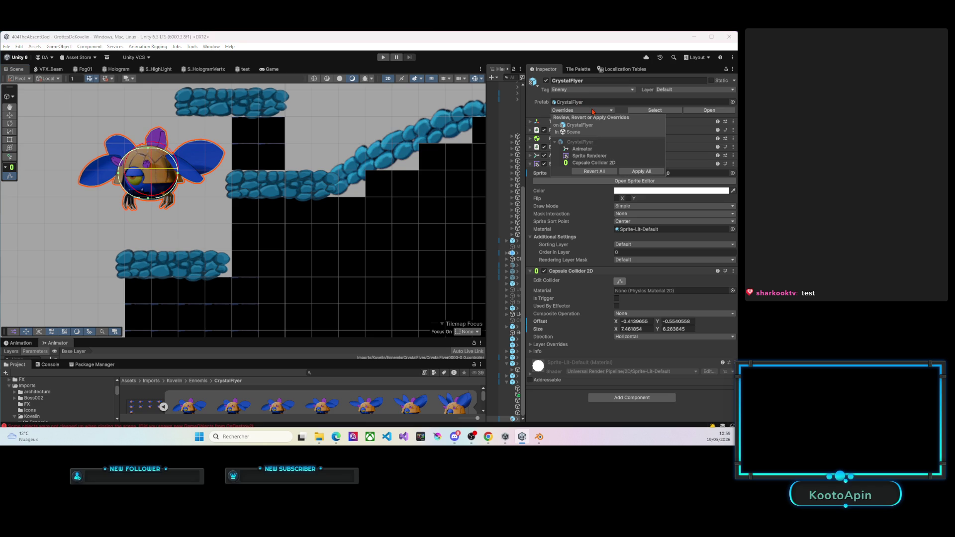
click(636, 171)
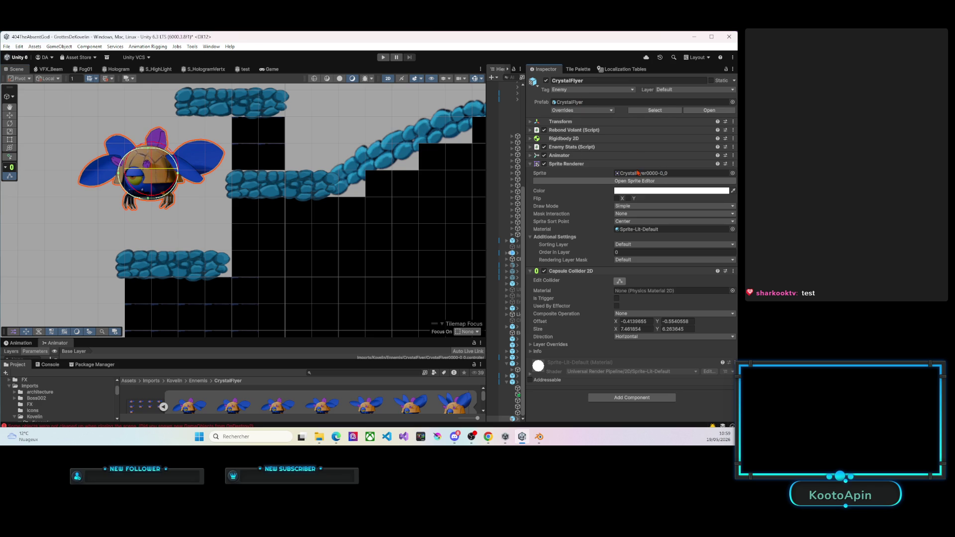
scroll(227, 295, down, 1)
scroll(226, 294, down, 2)
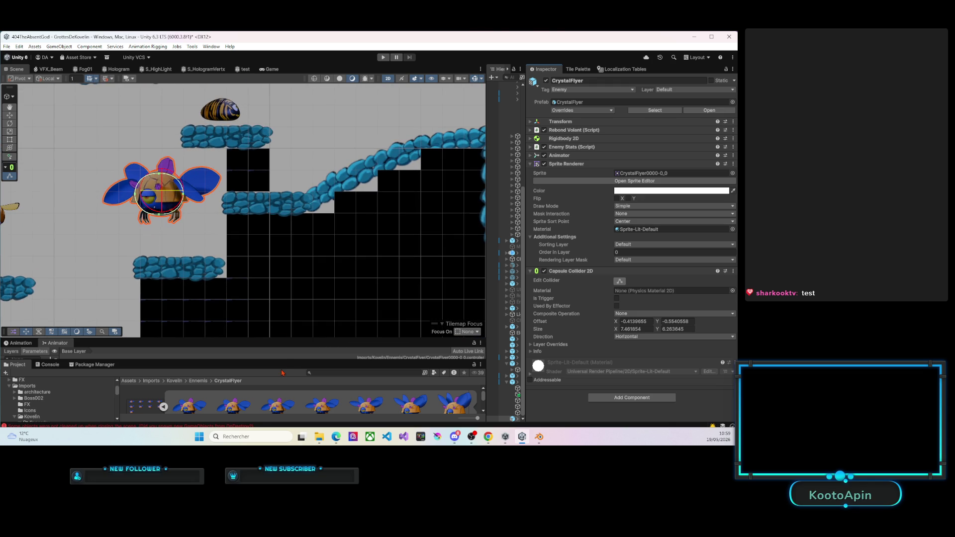
Enlarge the Project panel, search 'cry' and reveal the CrystalFlyer prefab in its folder.
drag(279, 359, 267, 258)
click(359, 247)
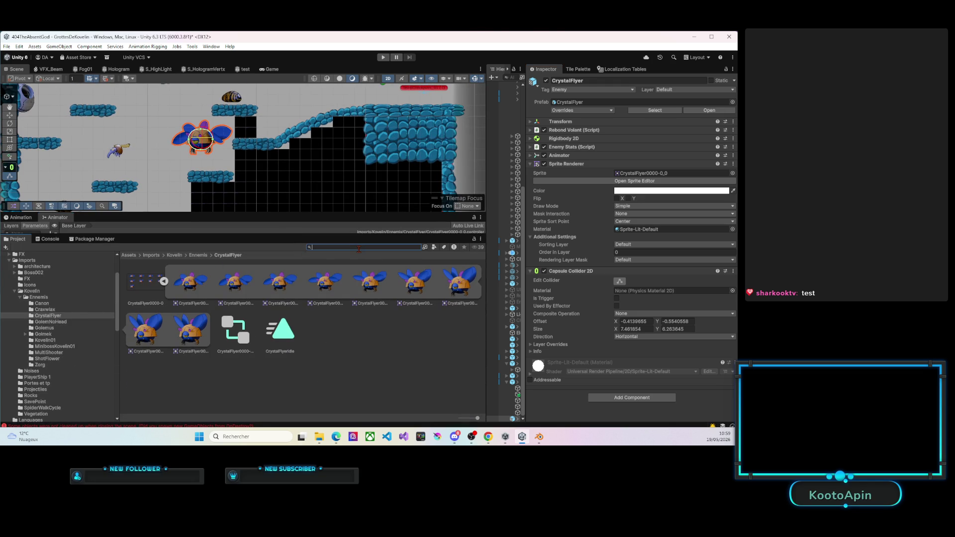
text(cry)
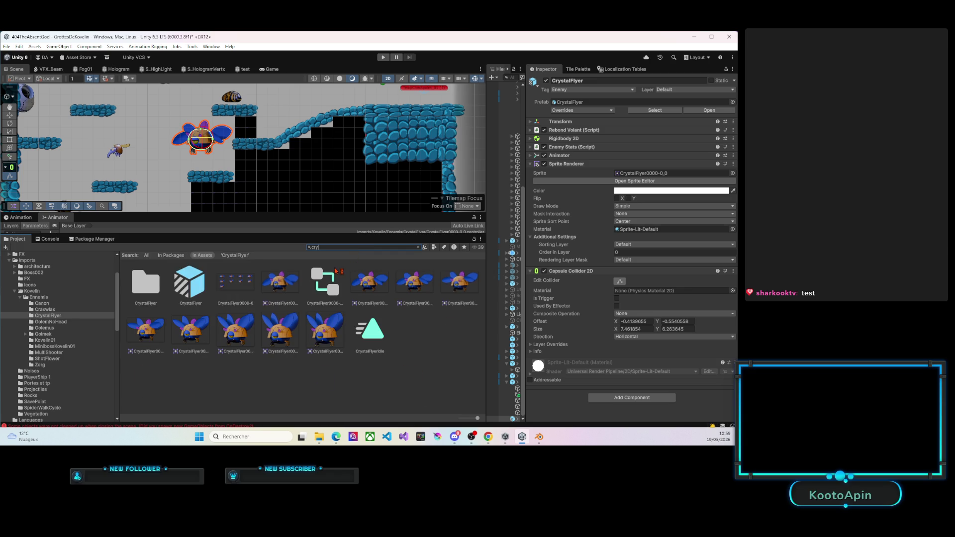
click(191, 287)
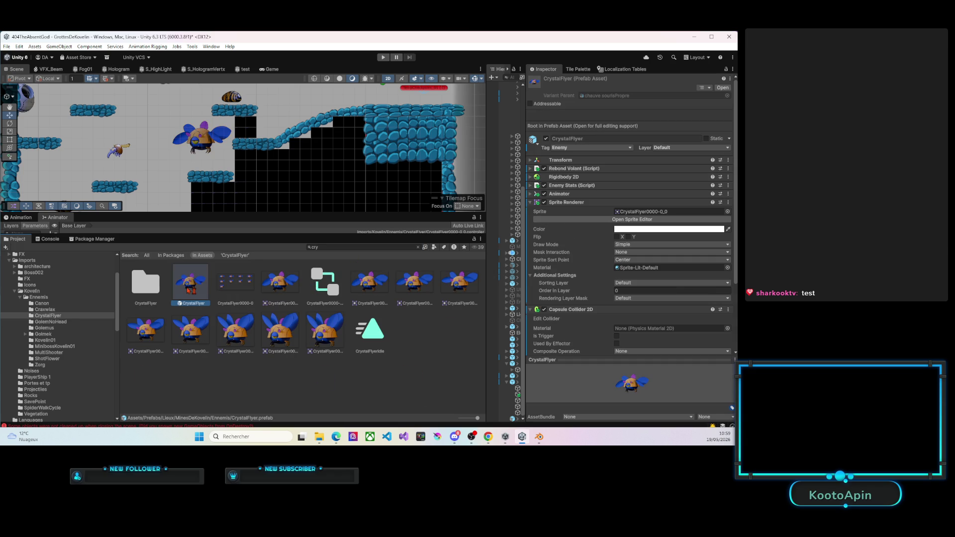
click(418, 247)
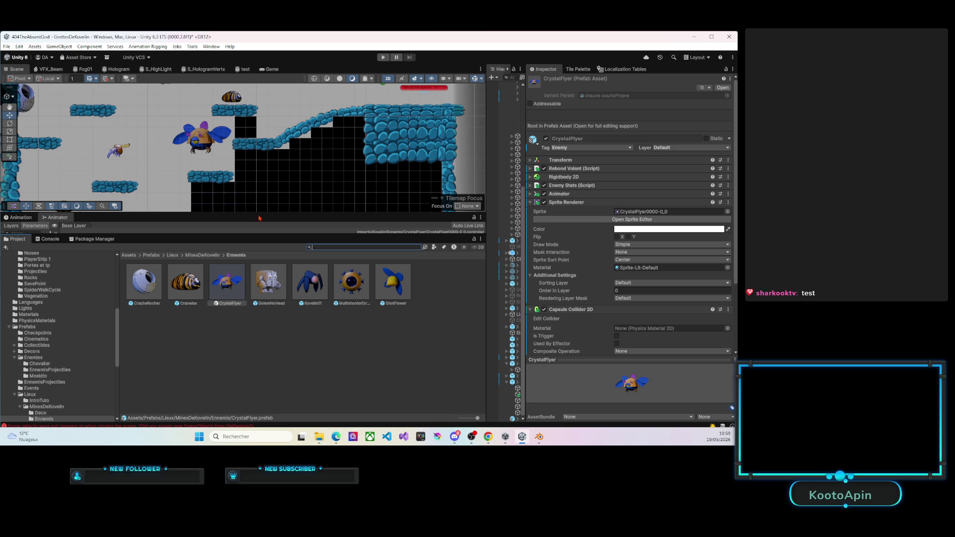
Make the Scene view taller and zoom out, checking EventSpawnZone and the CrystalFlyer prefab.
drag(260, 212, 265, 242)
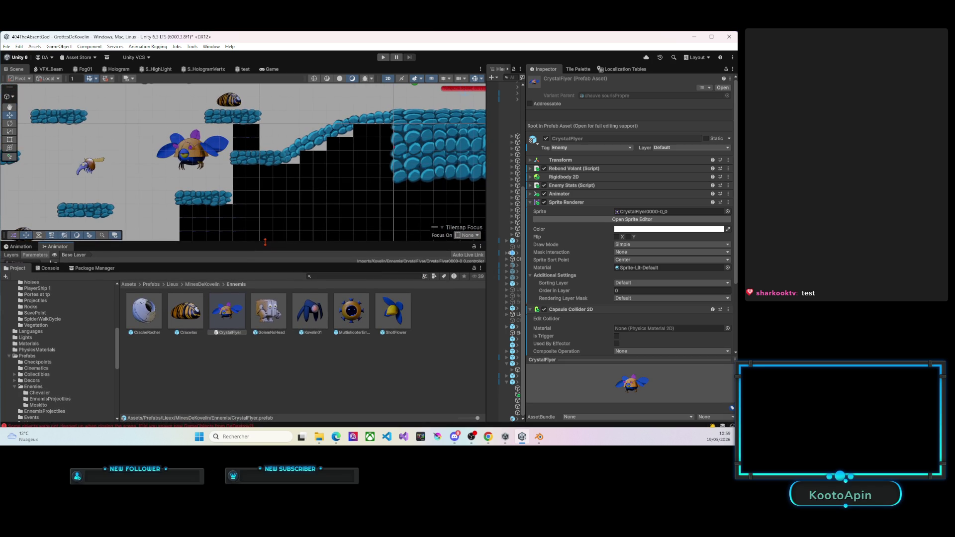
scroll(265, 241, down, 5)
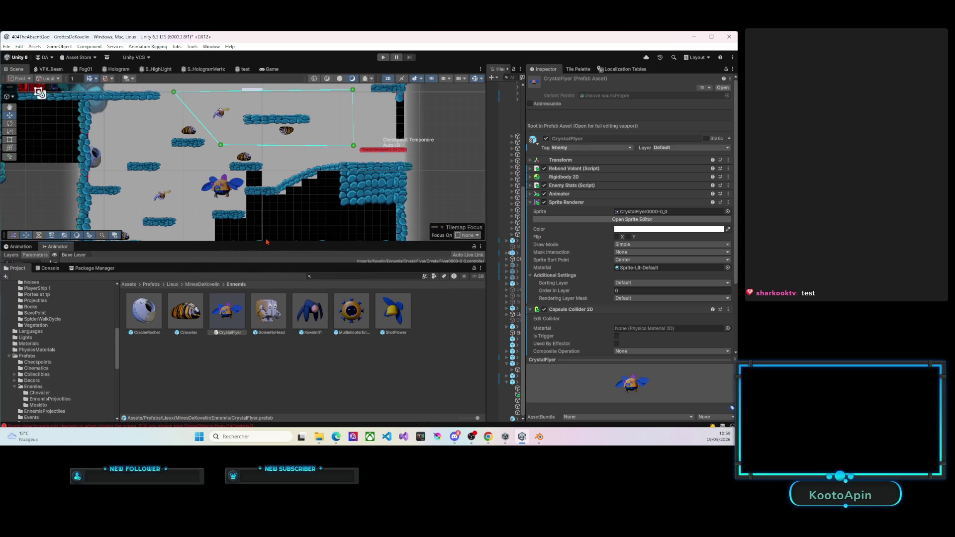
scroll(266, 240, down, 3)
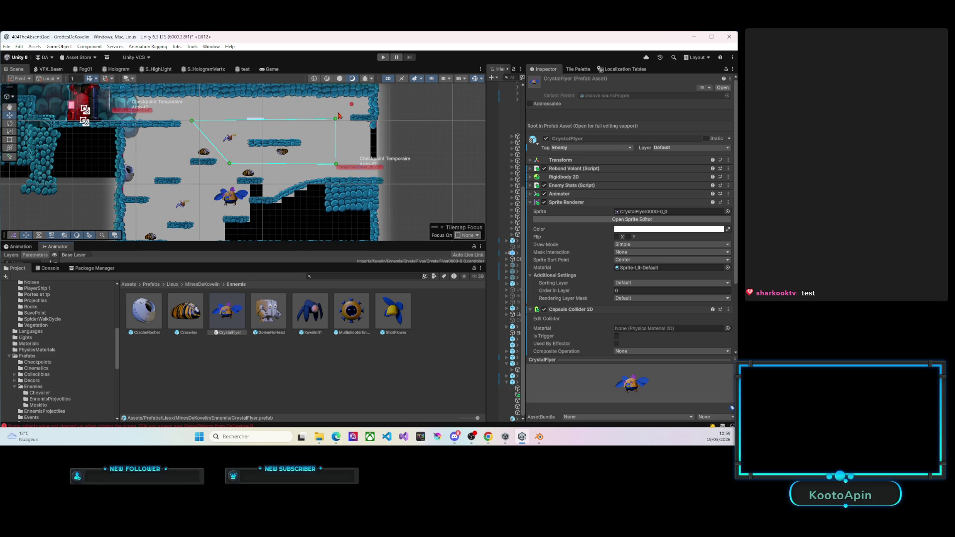
click(352, 105)
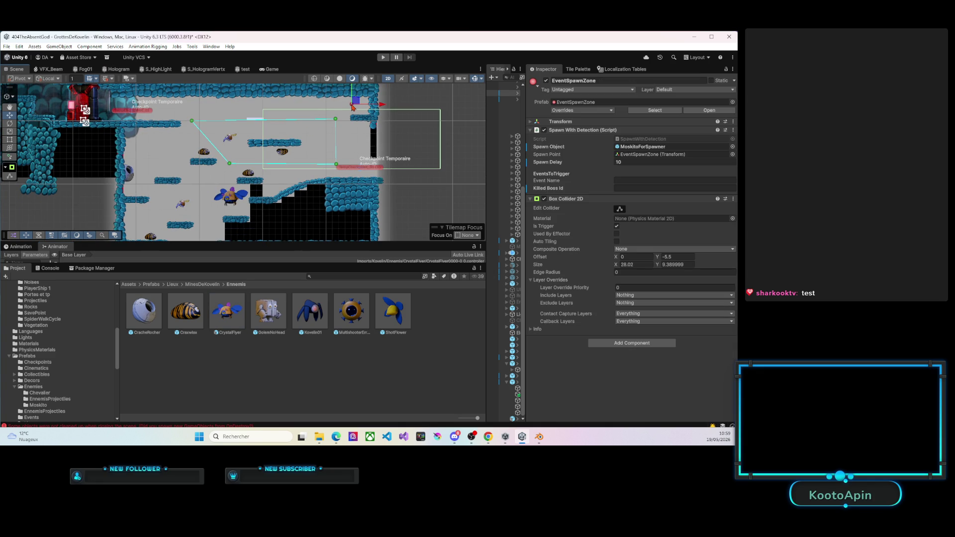
click(225, 313)
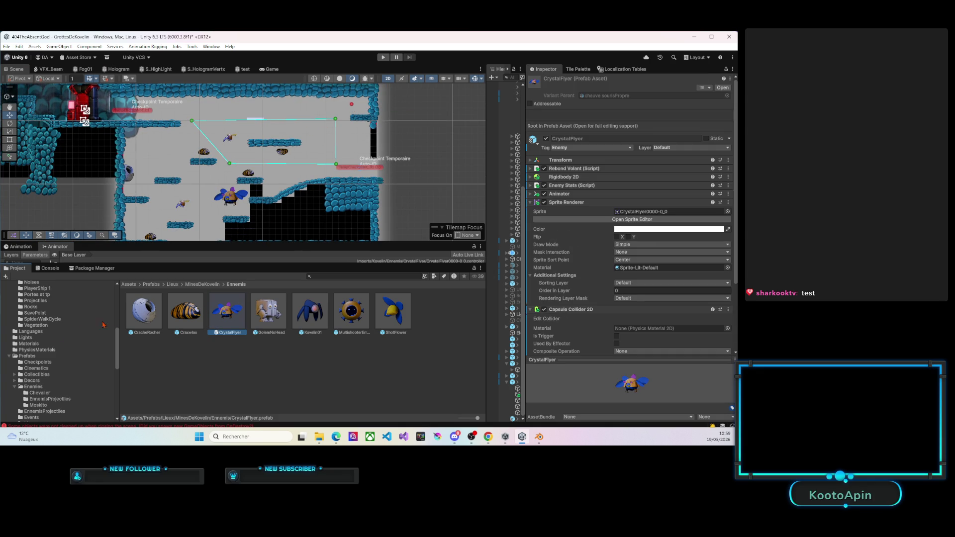
Collapse the Imports folder and open Prefabs > Enemies > Moskito in the Project tree.
scroll(25, 344, up, 5)
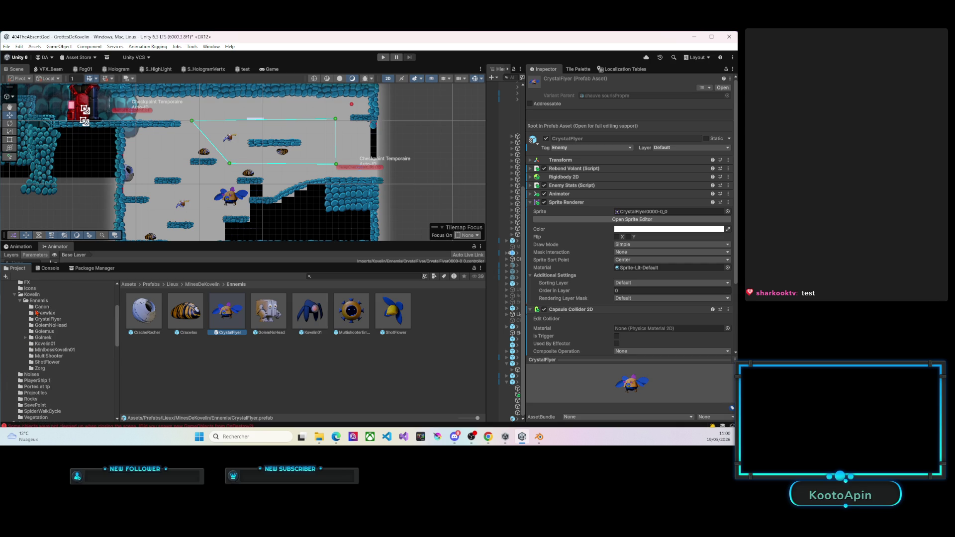
scroll(38, 316, up, 3)
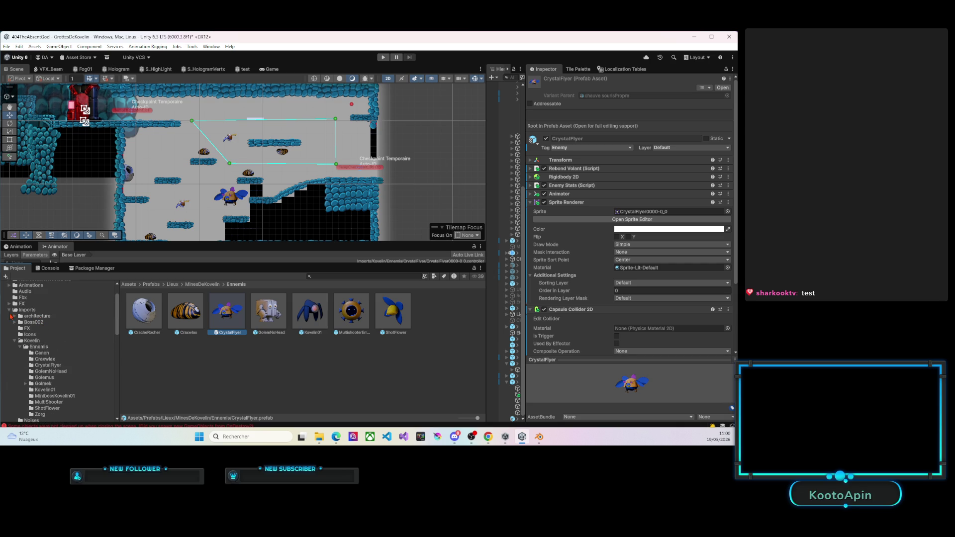
click(9, 310)
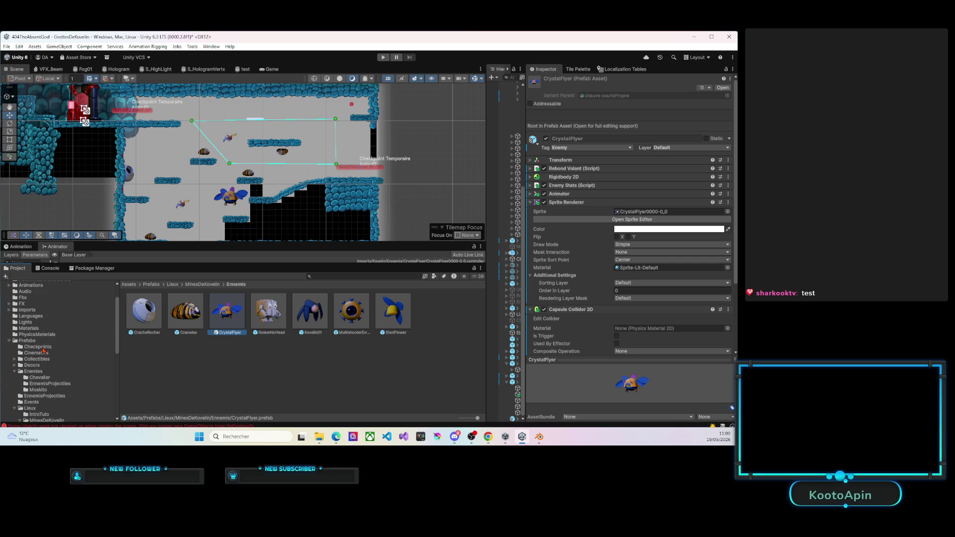
scroll(43, 350, down, 2)
scroll(44, 351, down, 2)
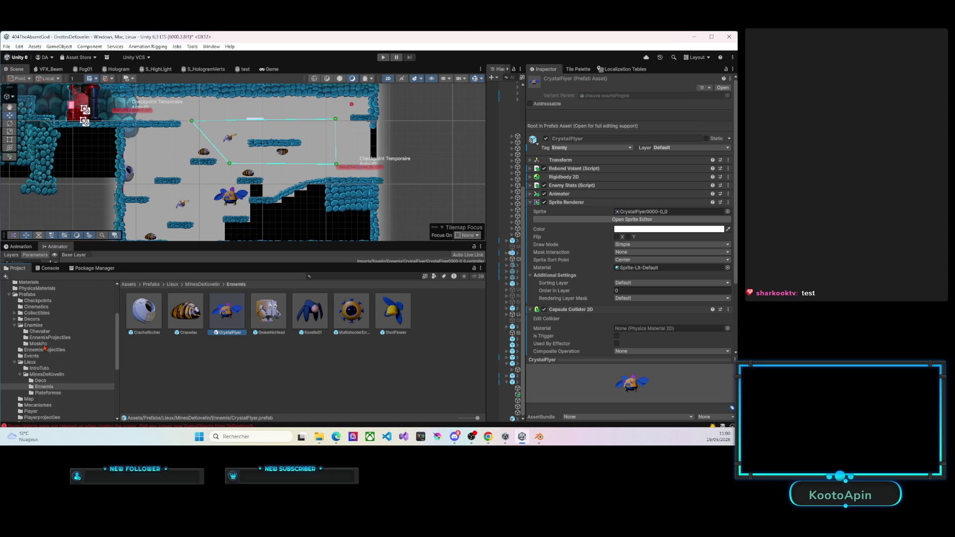
click(47, 345)
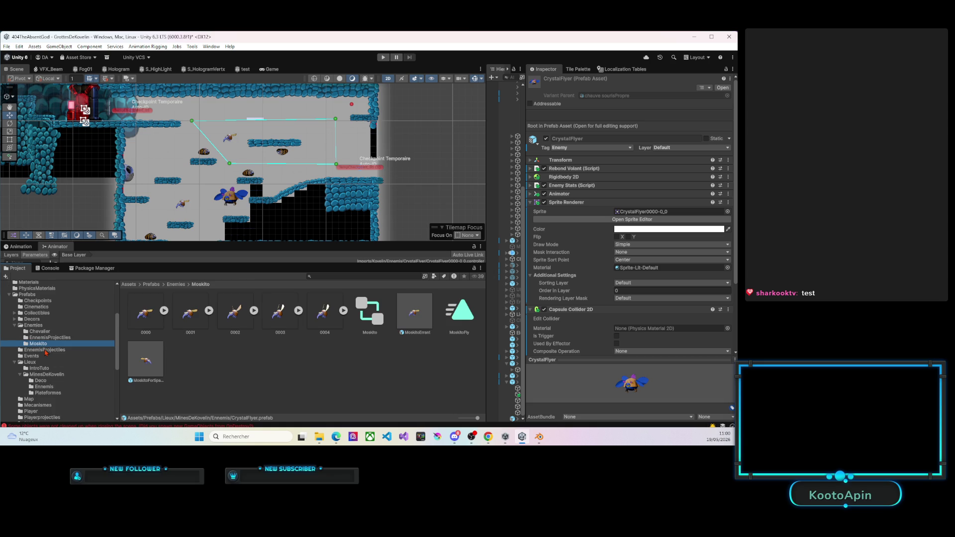
Paste a copy of the MoskitoErrant prefab into the MinesDeKovelin Ennemis folder.
click(406, 322)
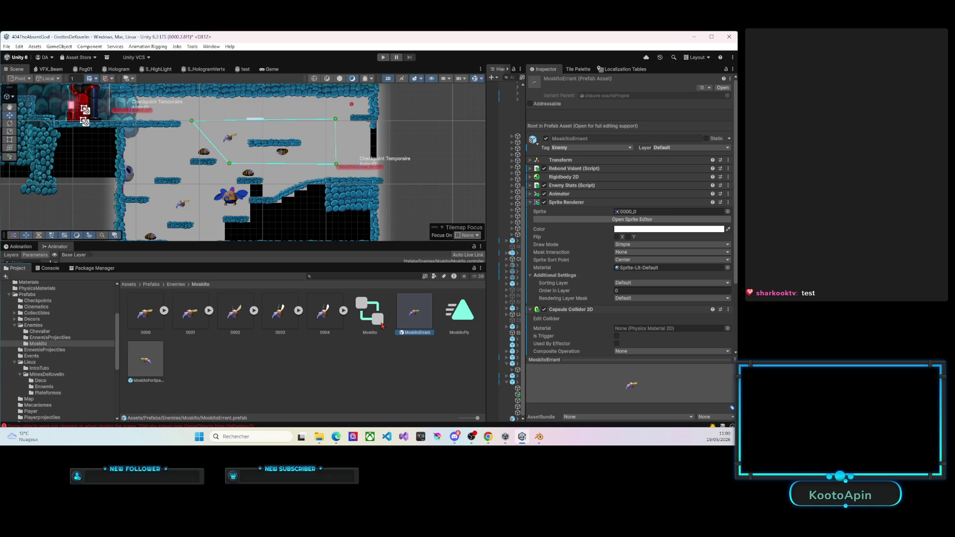
click(44, 386)
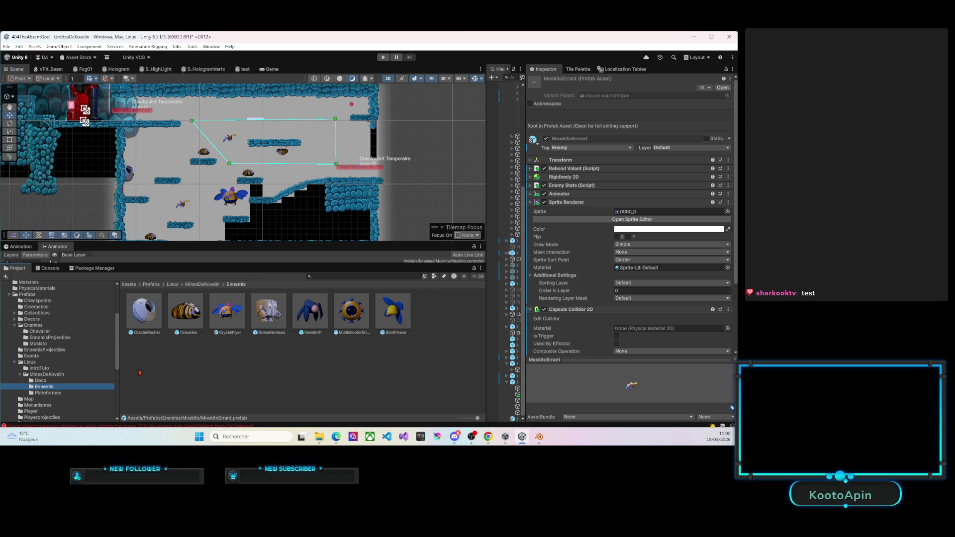
click(247, 356)
key(ctrl+v)
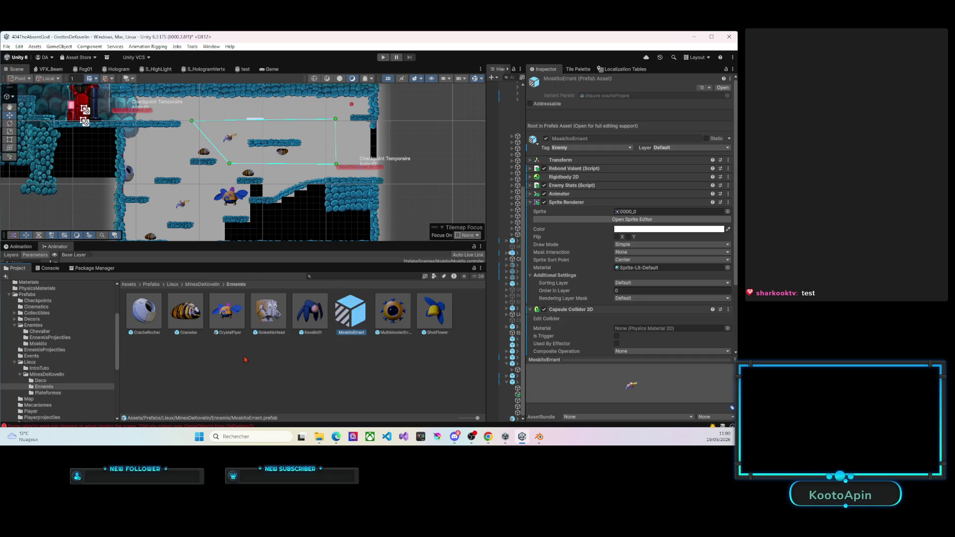
Delete the MoskitoErrant prefab after an undone rename, then select MoskitoForSpawner in Moskito.
click(362, 332)
text(Q)
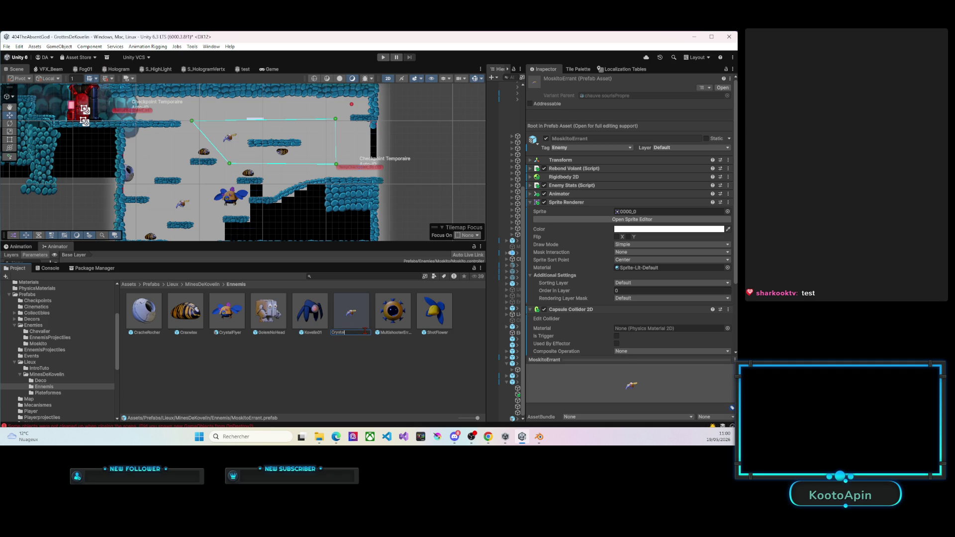
key(Return)
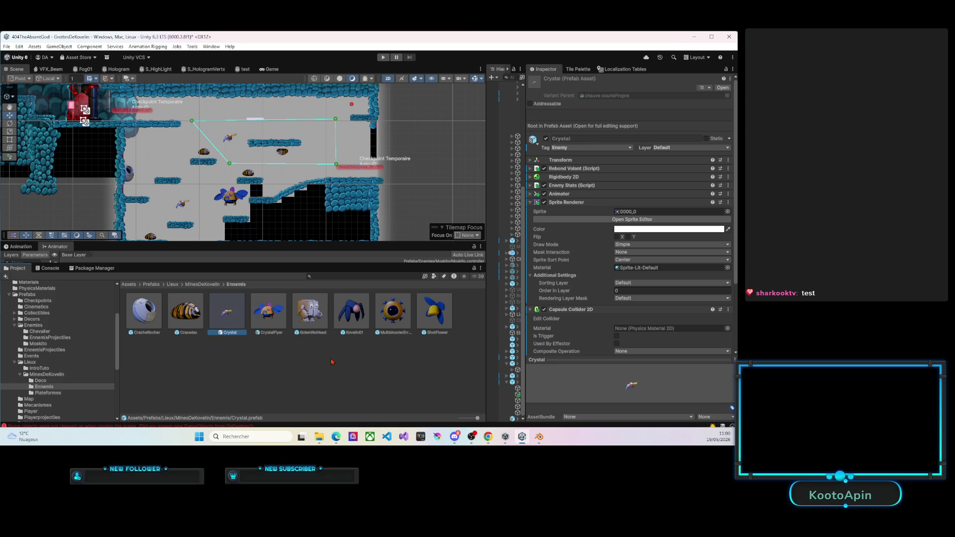
key(ctrl+z)
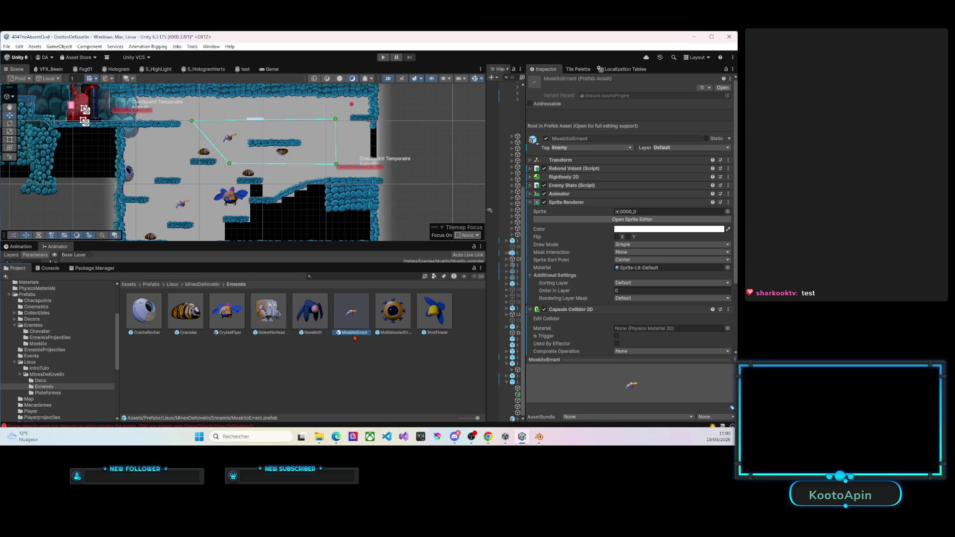
key(Delete)
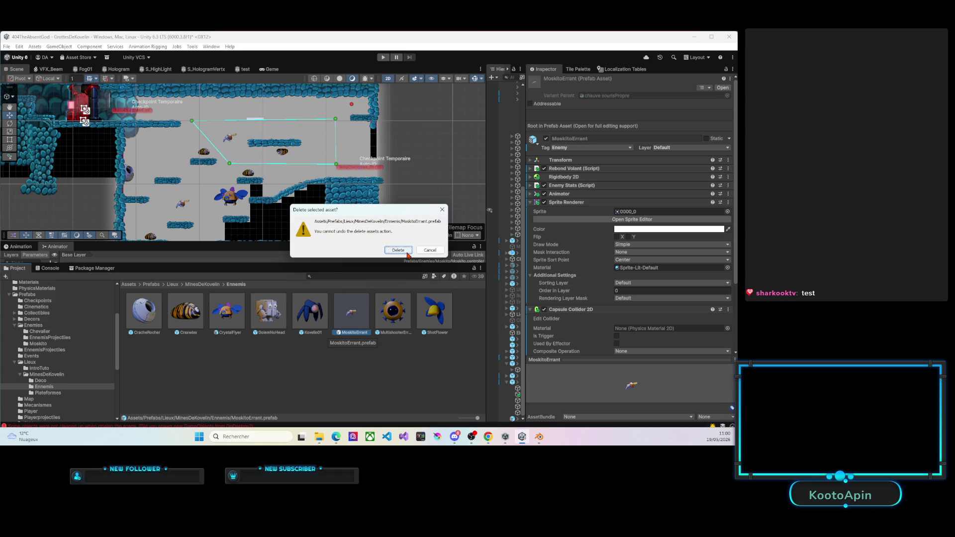
click(398, 249)
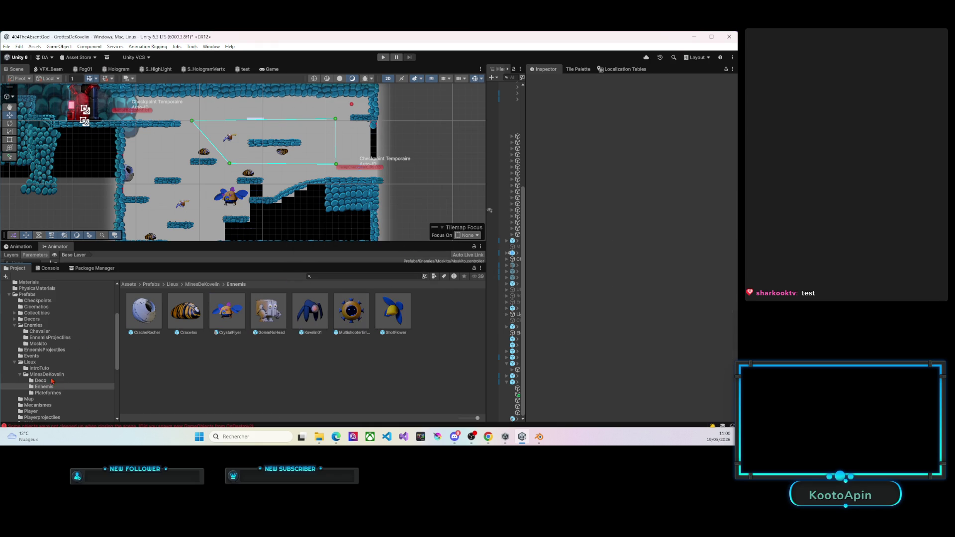
click(38, 344)
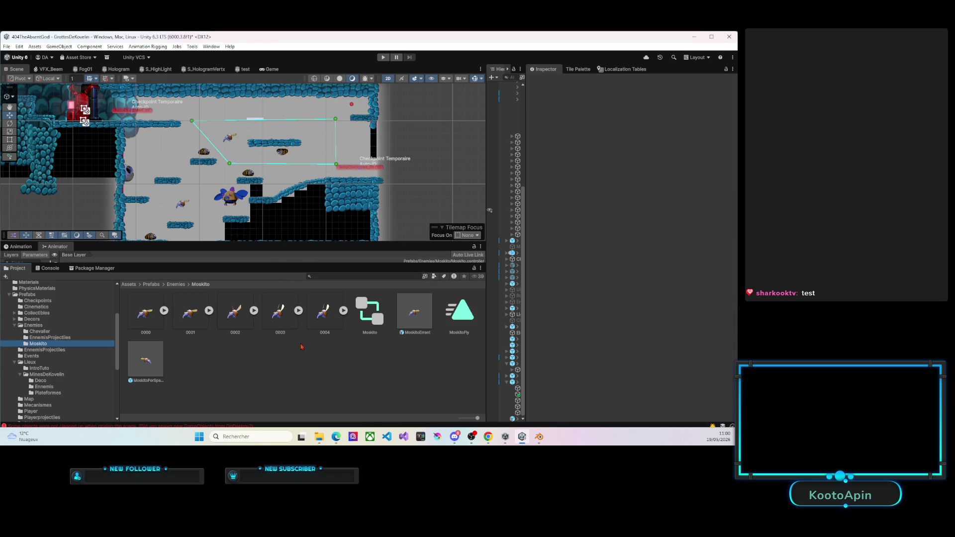
click(145, 360)
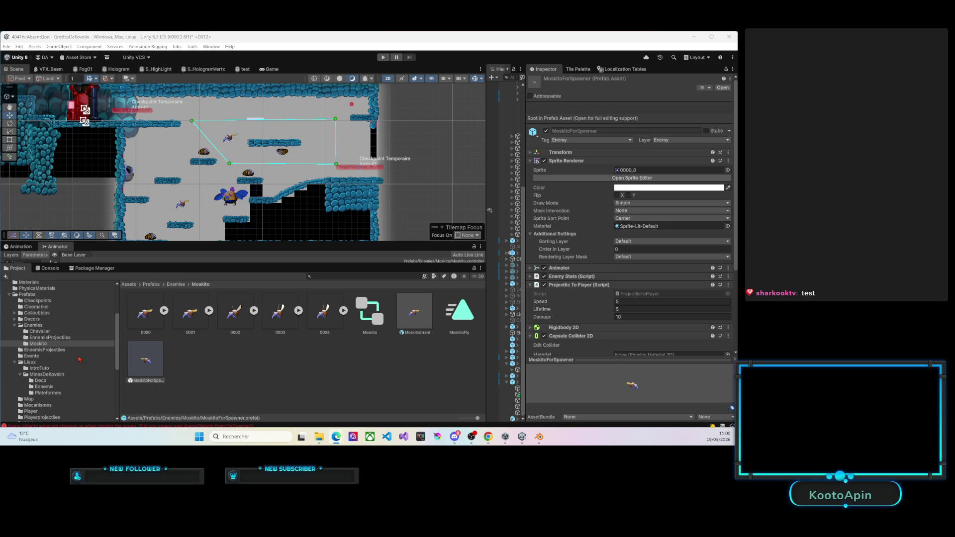
Drag the MoskitoForSpawner prefab from the Ennemis folder into the level beside the spawn path.
click(45, 387)
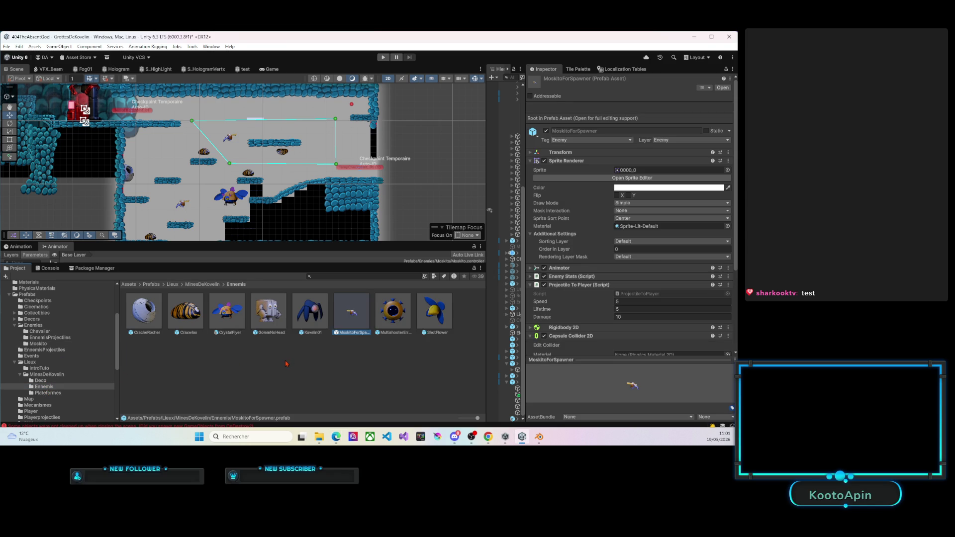
mouse_move(352, 317)
mouse_down()
mouse_move(321, 177)
mouse_move(293, 162)
mouse_move(309, 144)
mouse_up()
scroll(316, 149, up, 4)
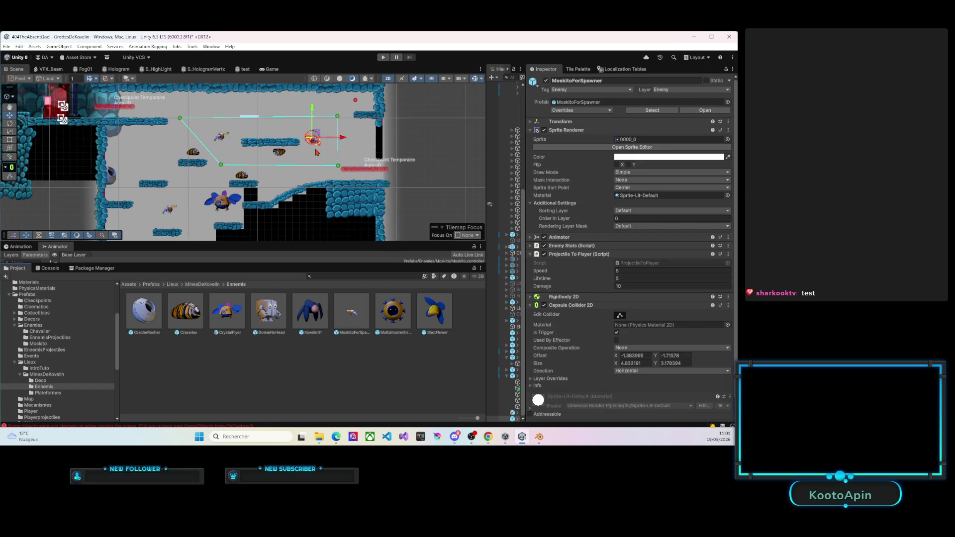
scroll(318, 158, up, 3)
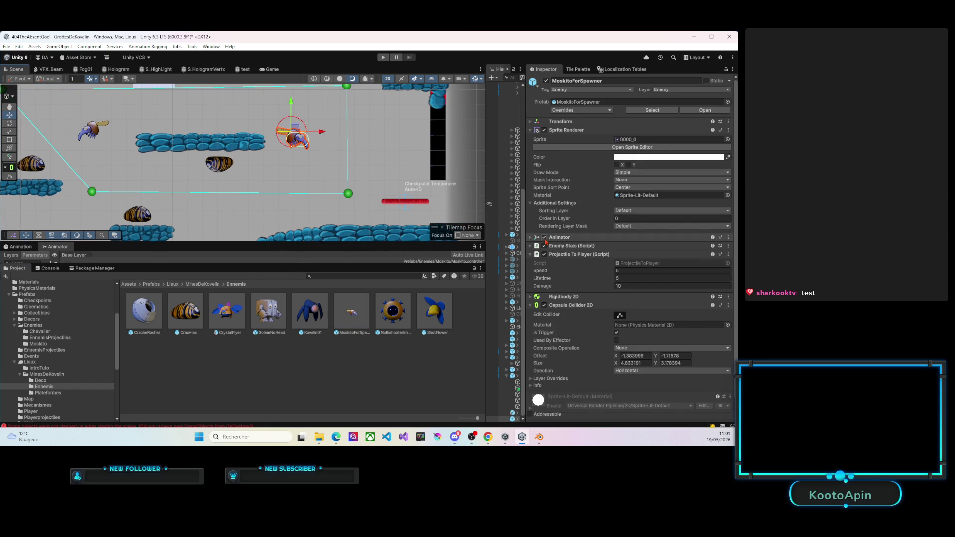
Reveal the instance's Animator component, showing the Moskito controller and Always Animate culling.
click(530, 246)
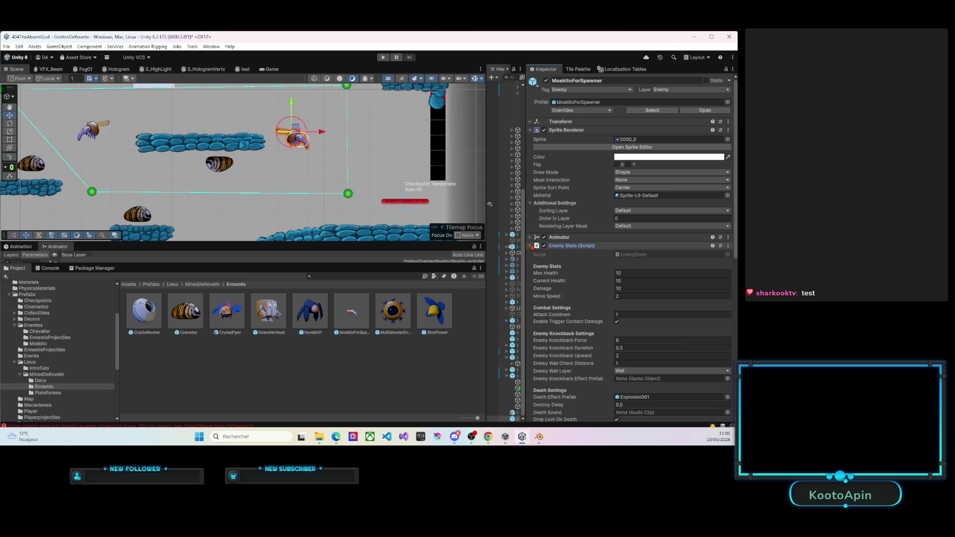
click(531, 246)
click(530, 237)
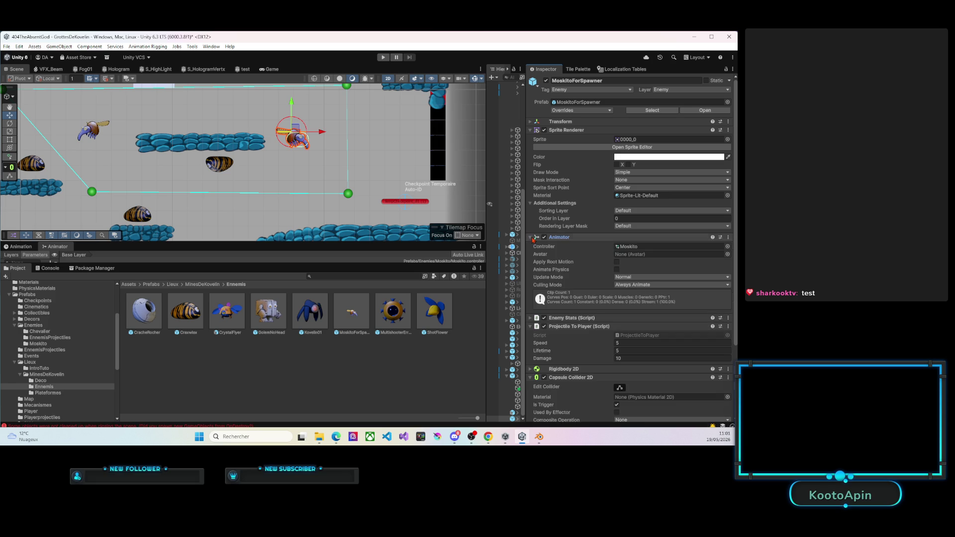
scroll(51, 349, up, 5)
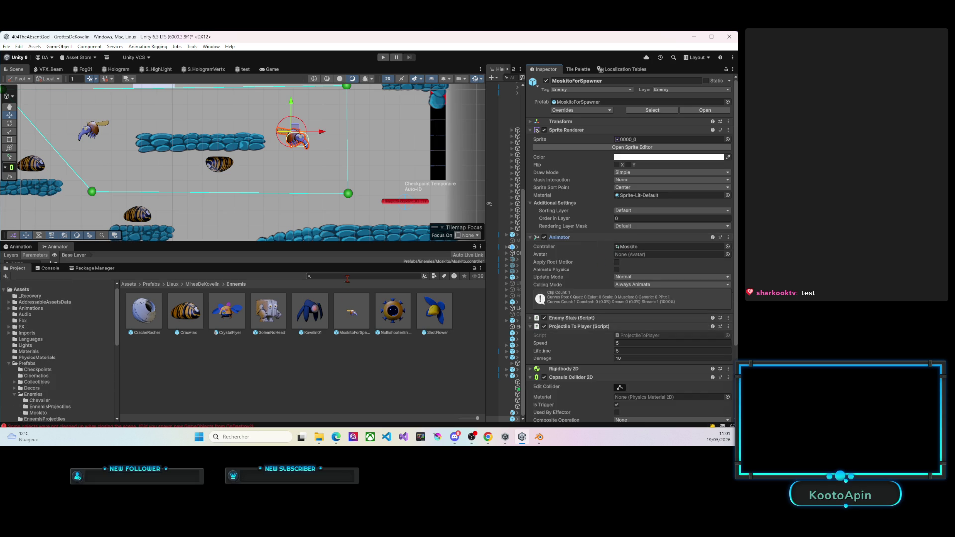
Search 'crys' and assign the CrystalFlyer0000-0_0 controller and CrystalFlyer0000-0_1 sprite to the instance.
text(cr)
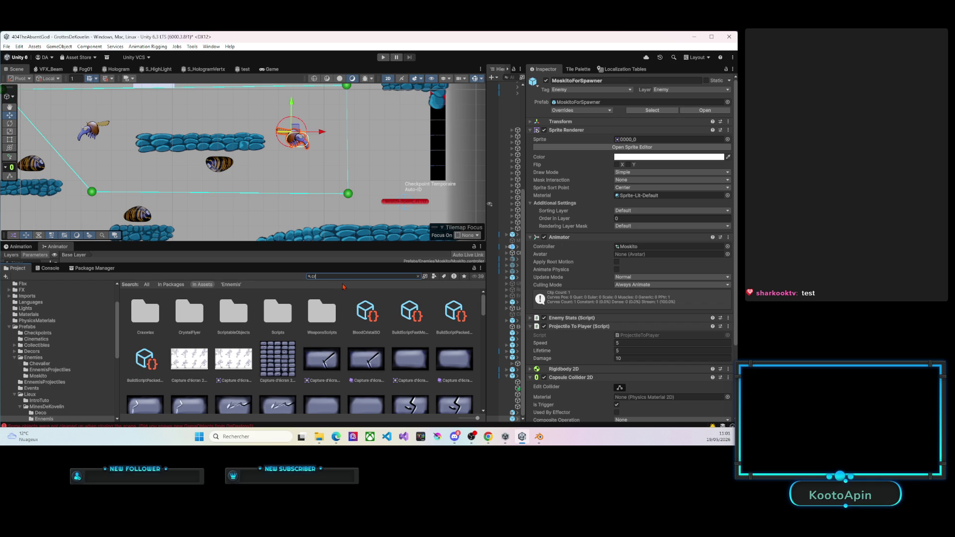
text(yst)
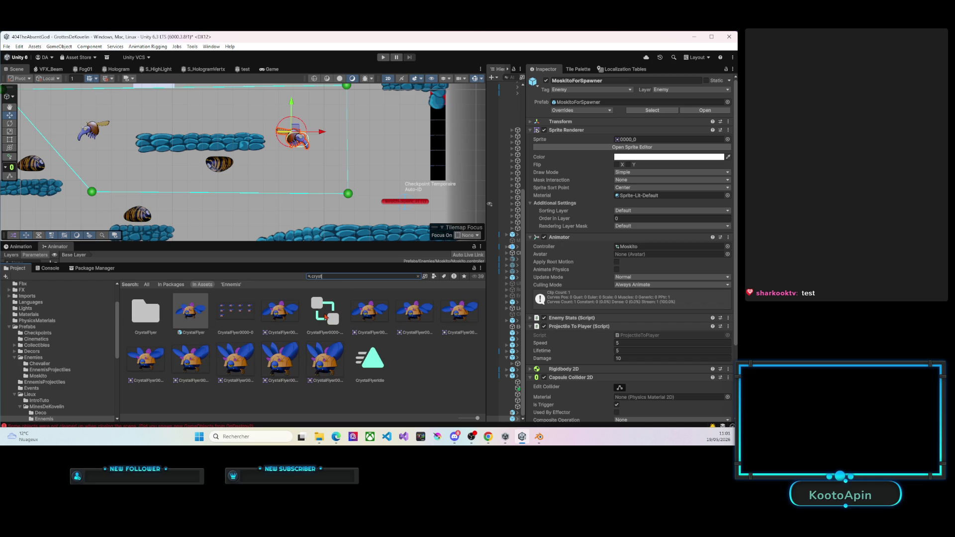
drag(334, 322, 631, 252)
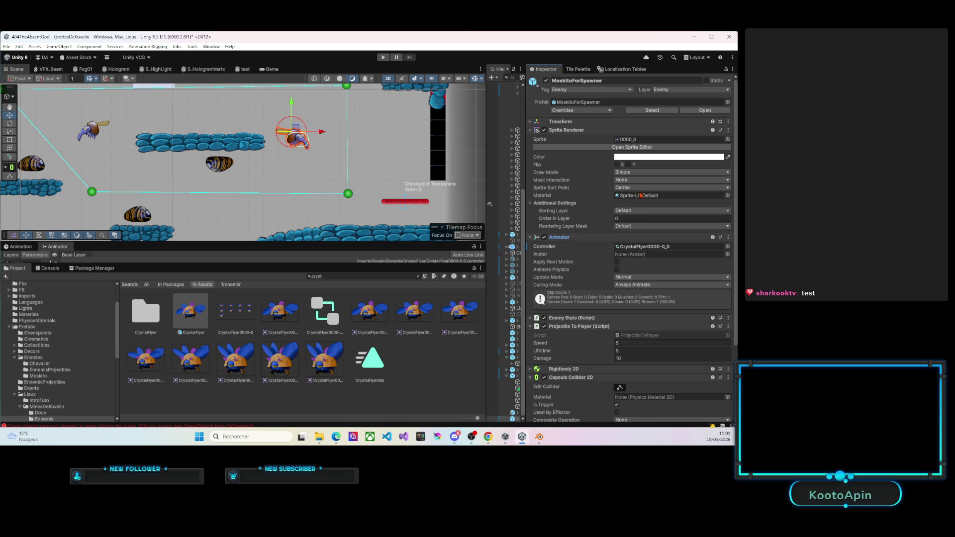
mouse_move(375, 327)
mouse_down()
mouse_move(551, 238)
mouse_move(644, 141)
mouse_up()
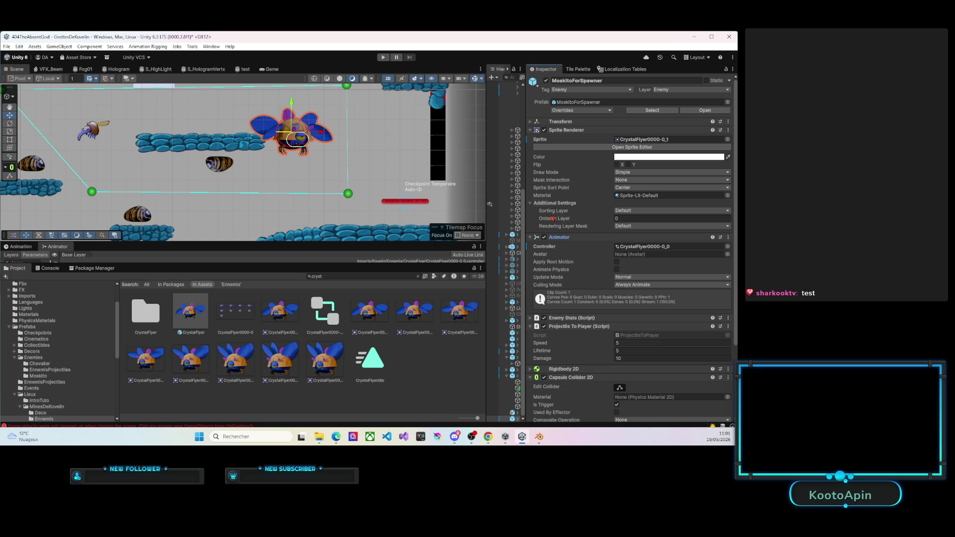
click(567, 130)
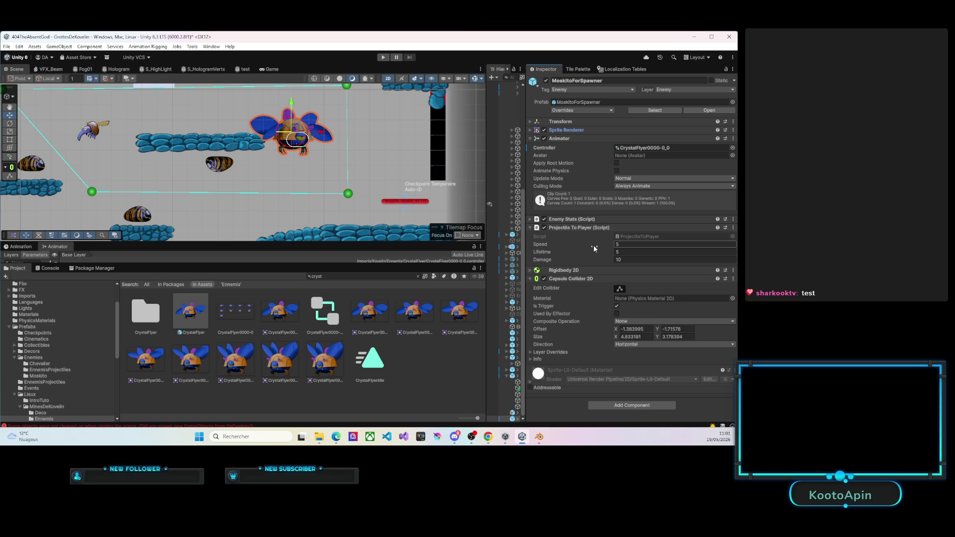
Reshape the capsule collider's left, bottom and top edges to fit the flyer's body.
click(620, 289)
mouse_move(288, 140)
mouse_down()
mouse_move(278, 140)
mouse_move(297, 122)
mouse_up()
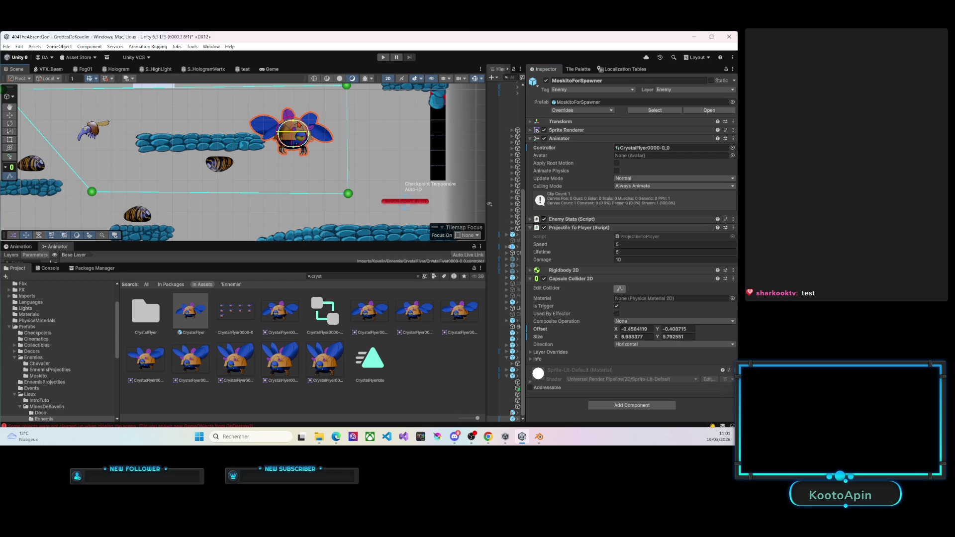
scroll(296, 130, up, 4)
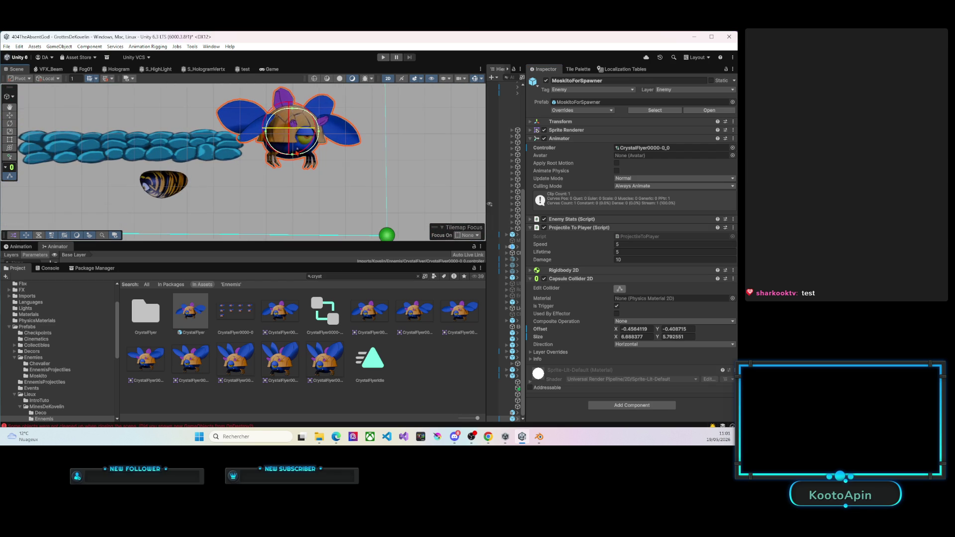
drag(293, 157, 293, 159)
mouse_move(293, 112)
mouse_down()
mouse_move(265, 134)
mouse_move(322, 134)
mouse_up()
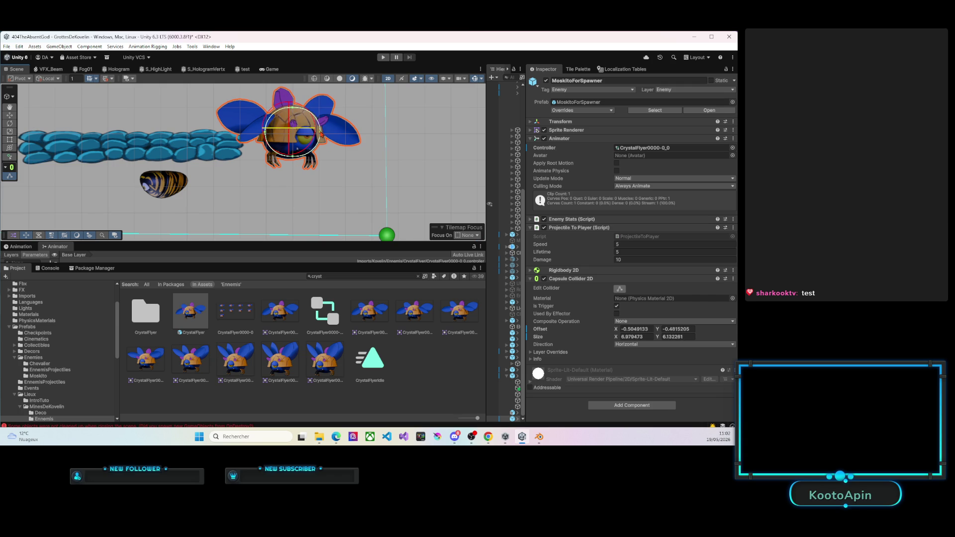
scroll(342, 157, down, 5)
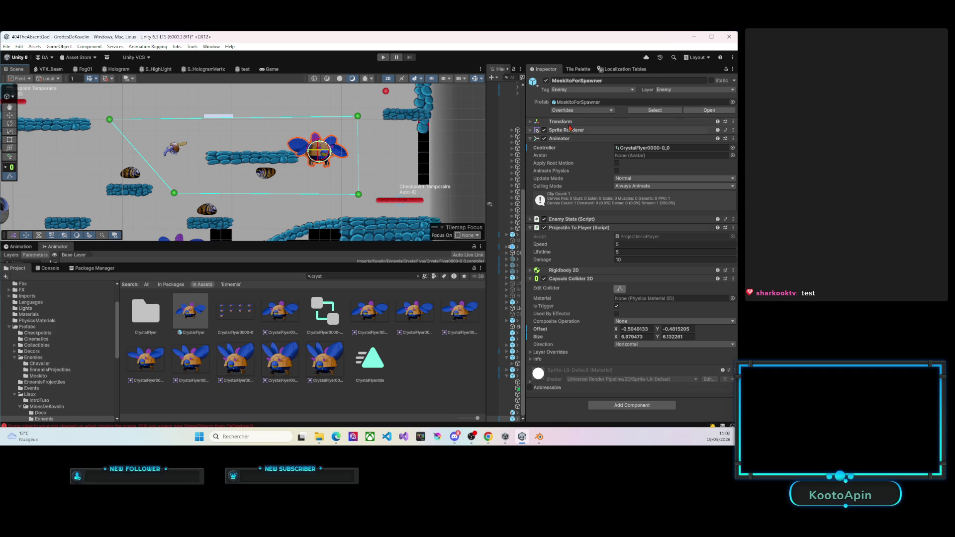
Apply all instance overrides to the MoskitoForSpawner prefab.
click(582, 110)
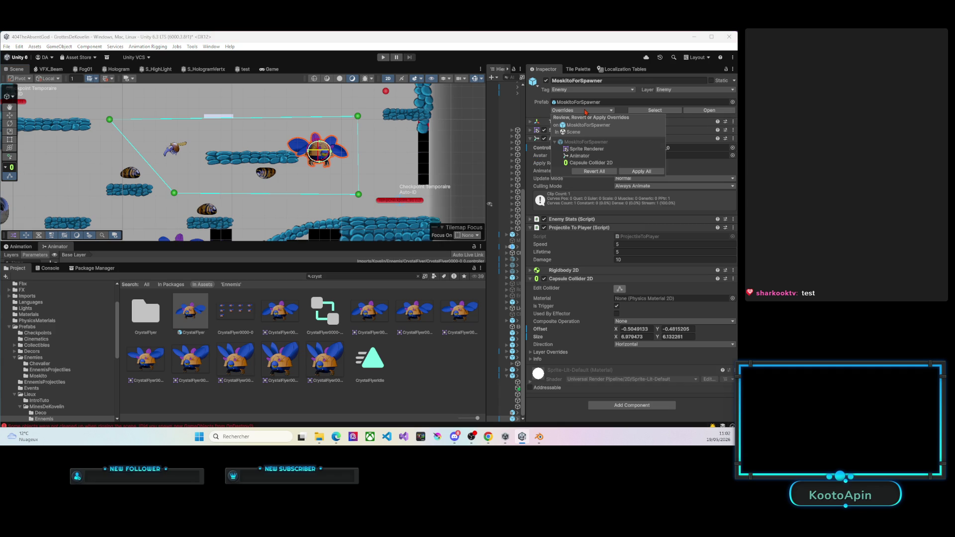
click(631, 172)
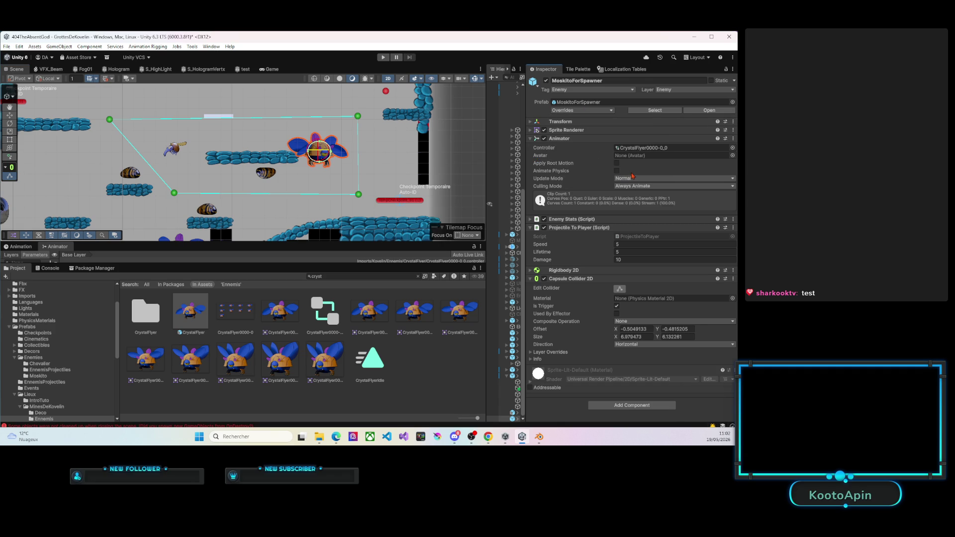
click(385, 92)
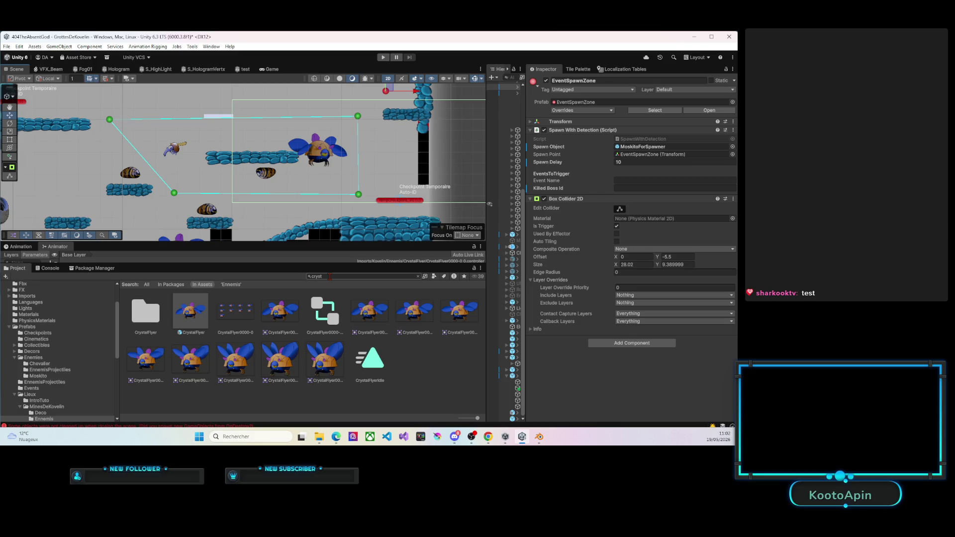
Clear the search and rename MoskitoForSpawner in the Ennemis folder to CrystalFlyerForSpawner.
click(418, 276)
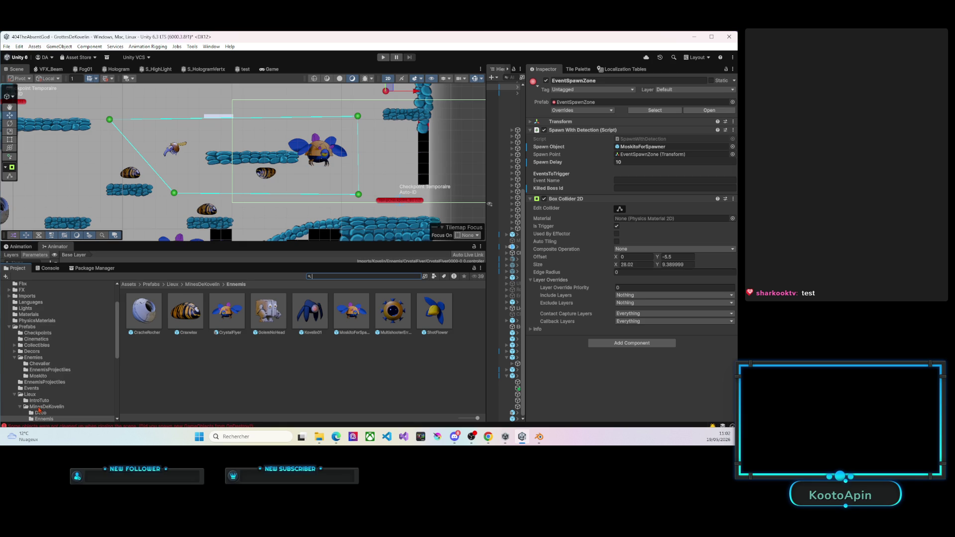
scroll(39, 409, down, 3)
click(44, 374)
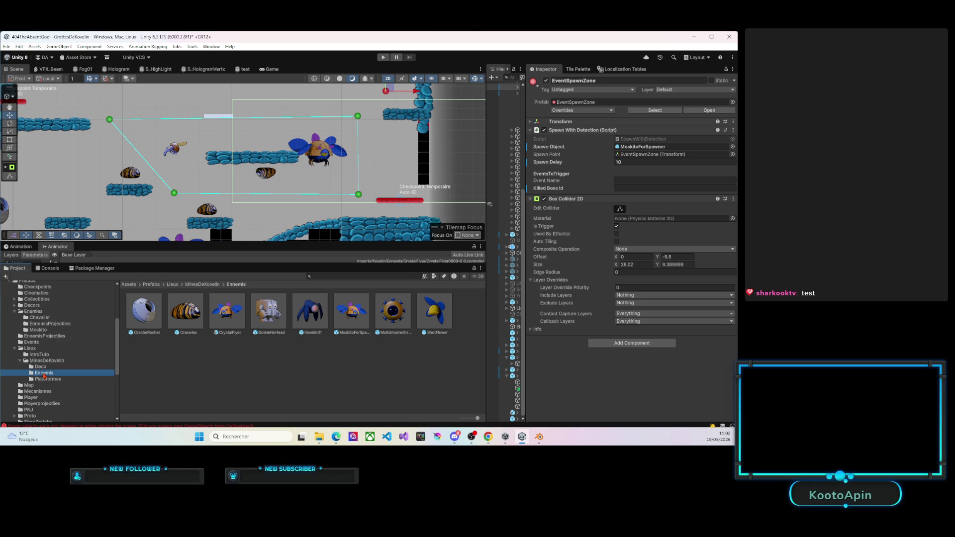
click(358, 334)
click(355, 333)
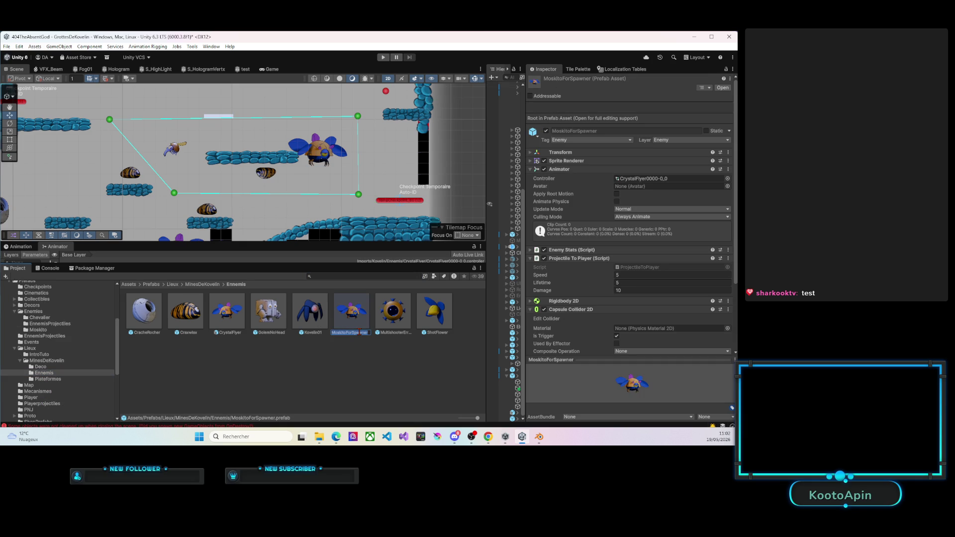
click(359, 332)
text(CrystalFlyer)
key(Return)
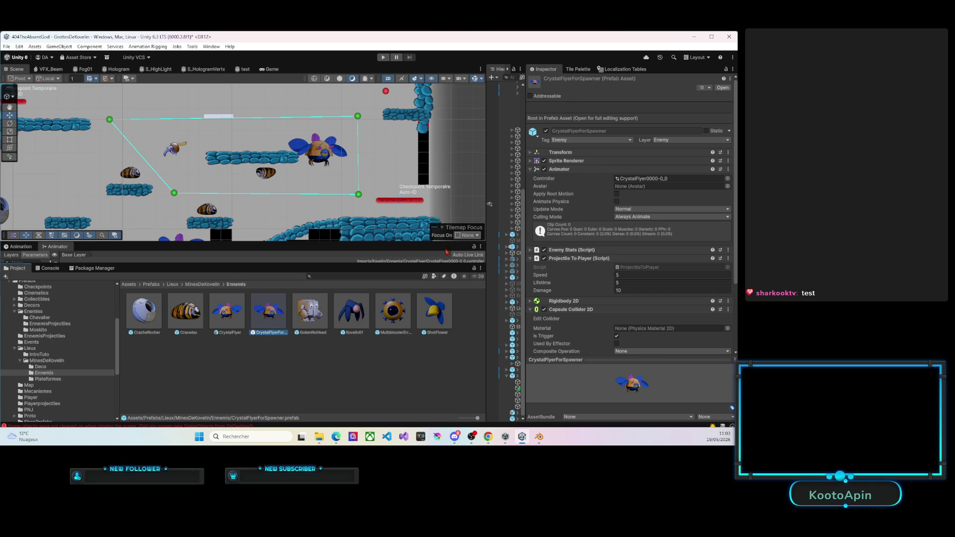
click(387, 92)
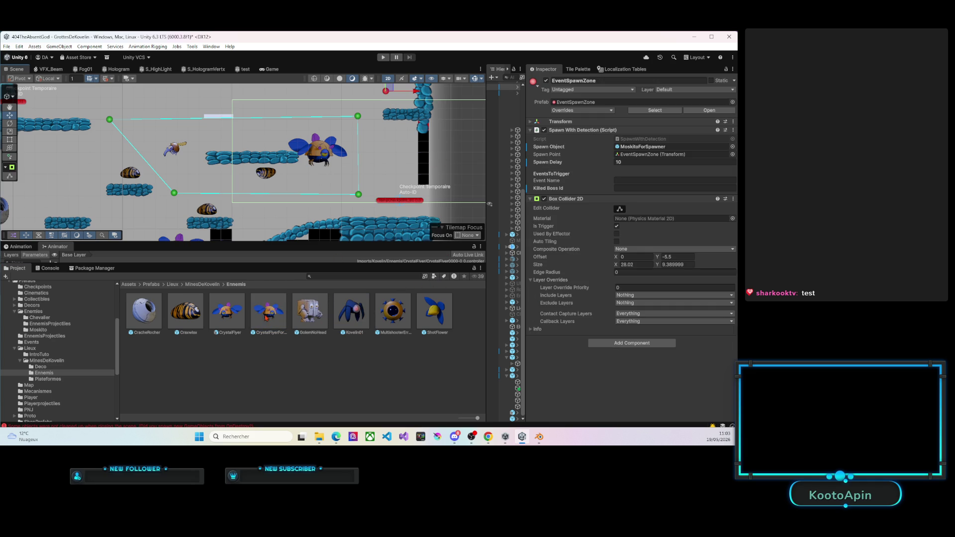
Set EventSpawnZone's Spawn Object to CrystalFlyerForSpawner and start Play mode.
drag(268, 313, 642, 150)
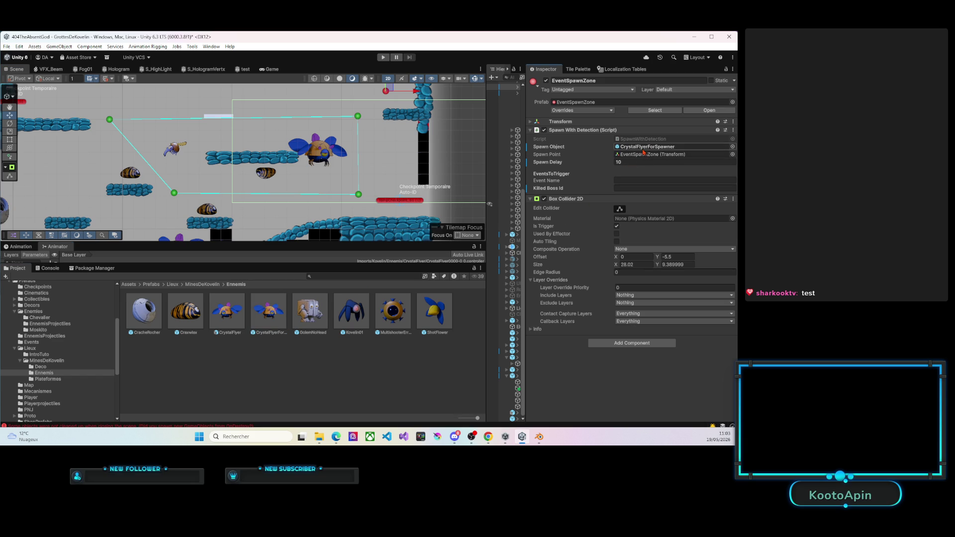
click(383, 57)
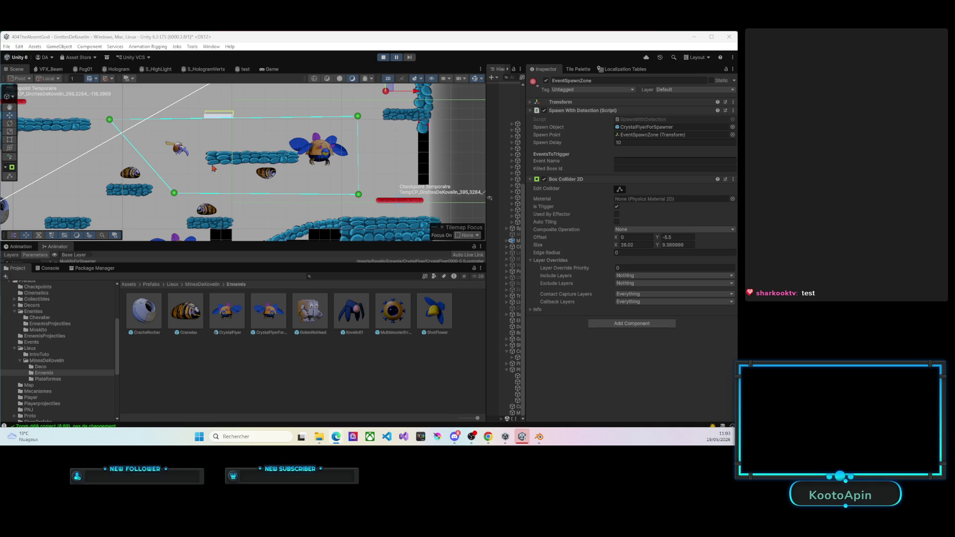
Unpause, glance at the Scene view, then make the Game view taller and wider.
click(396, 58)
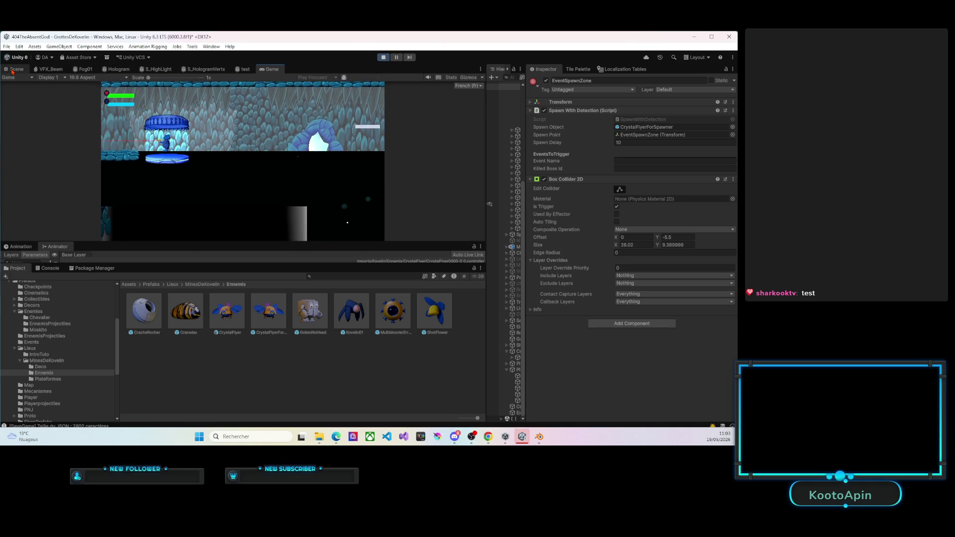
click(12, 71)
drag(284, 161, 257, 177)
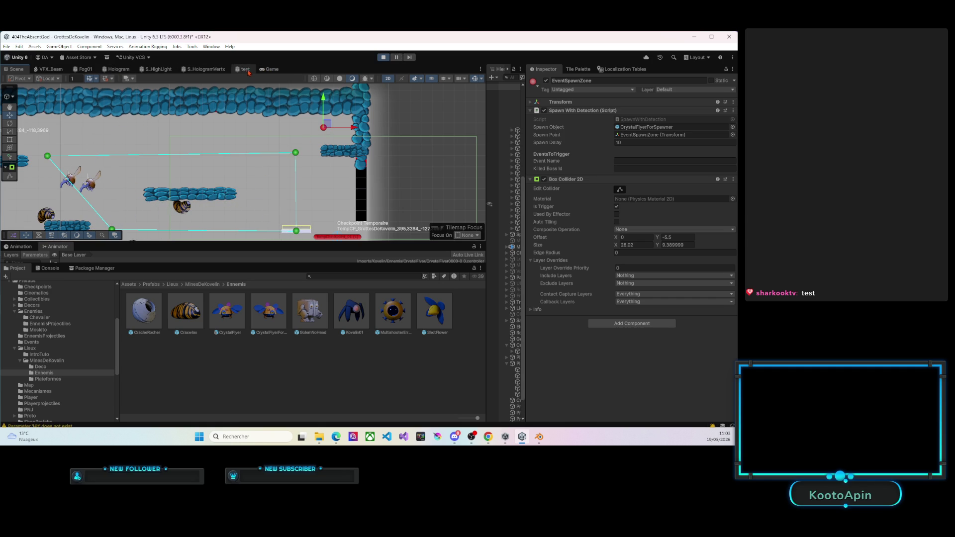
click(246, 69)
click(271, 69)
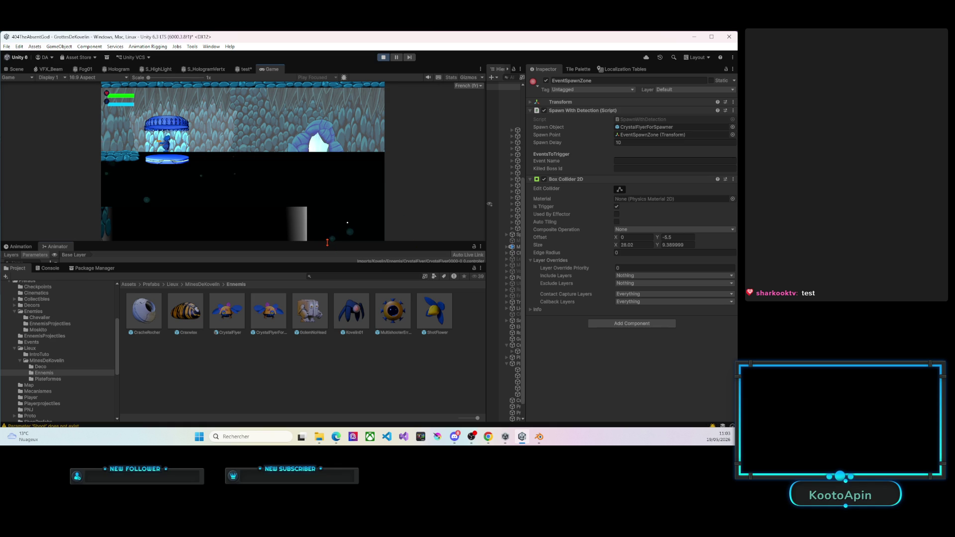
drag(327, 242, 327, 369)
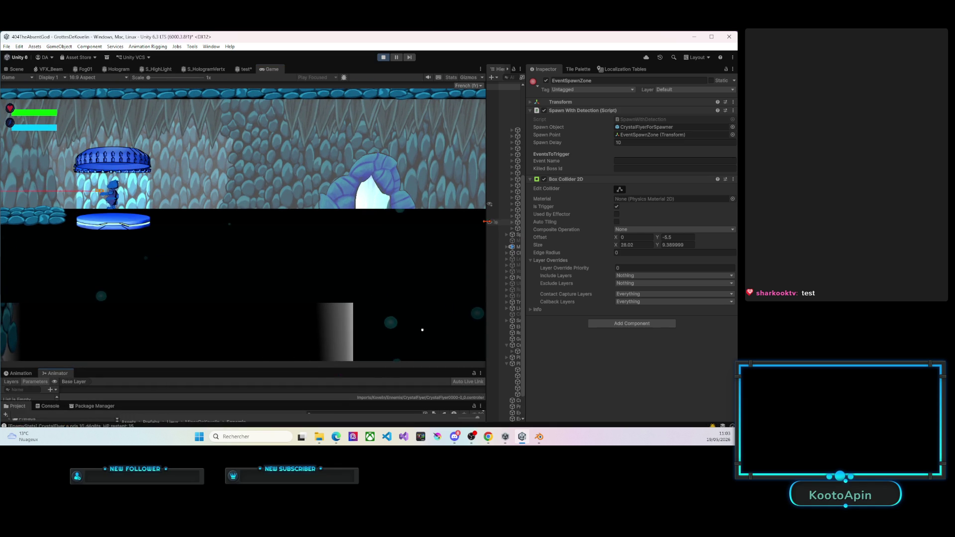
drag(488, 222, 610, 222)
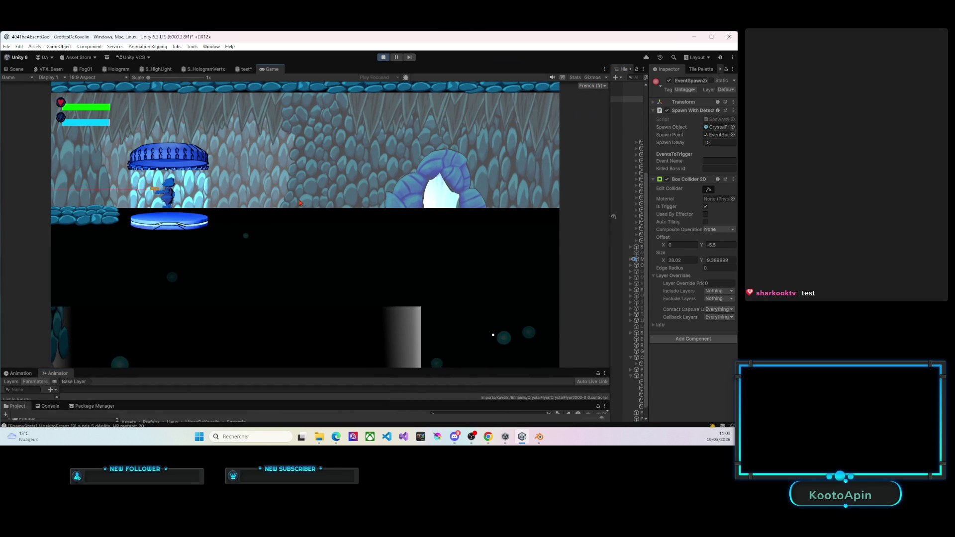
Run the player left down the shaft and through several cave rooms past the enemies.
key(Left)
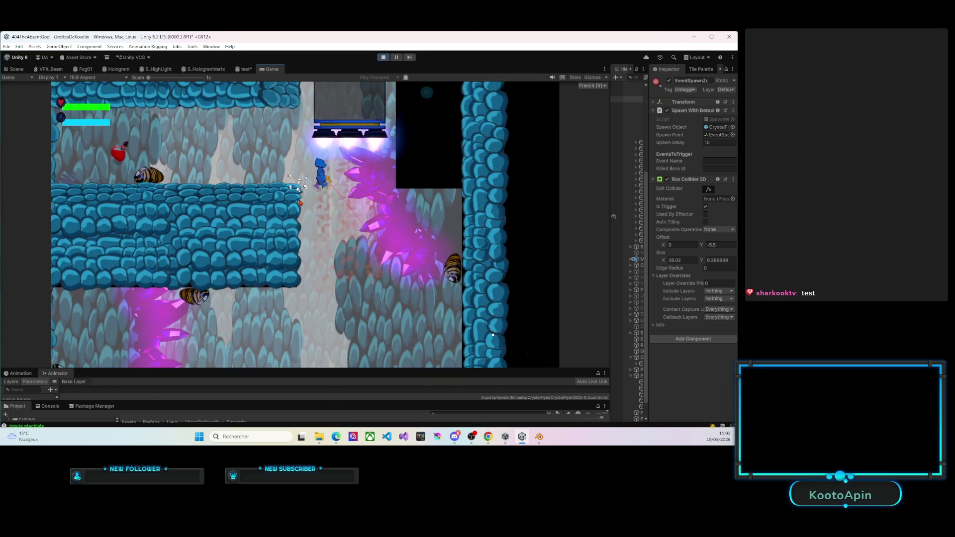
key(Left)
key(Right)
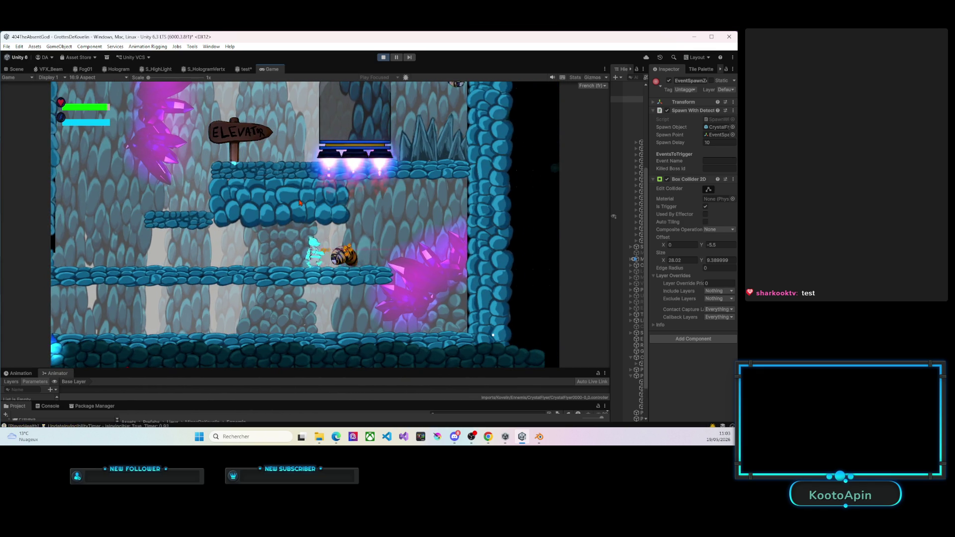
key(Left)
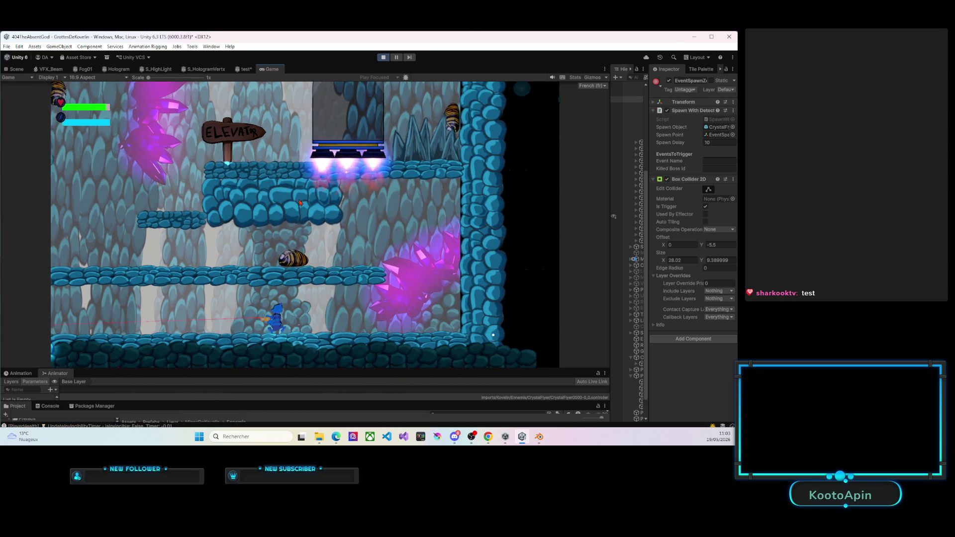
key(Left)
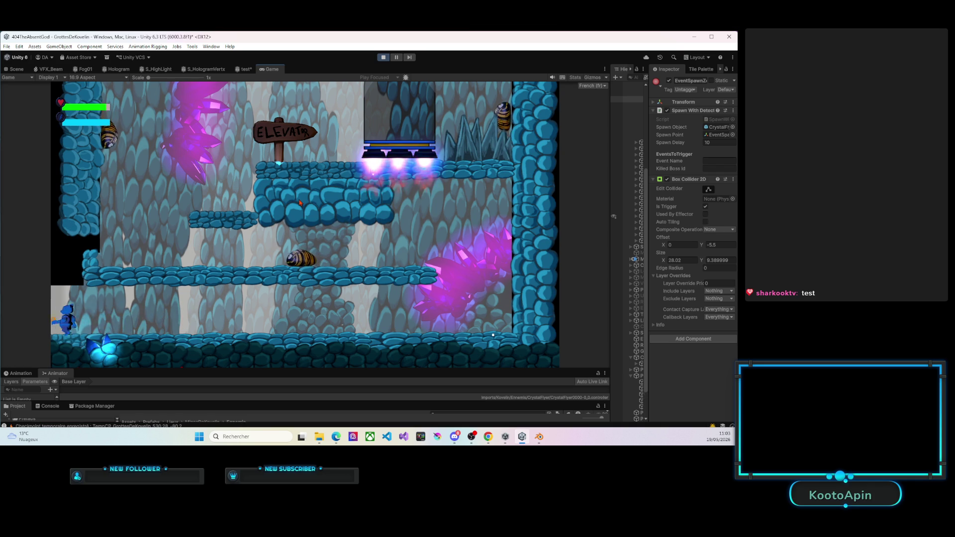
key(Left)
key(Left)
key(Left)
key(Left)
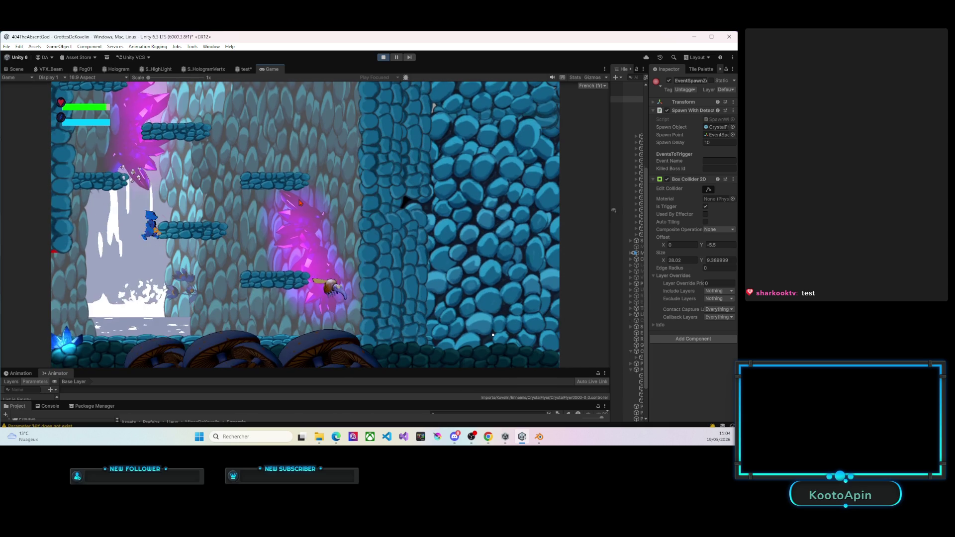
key(Left)
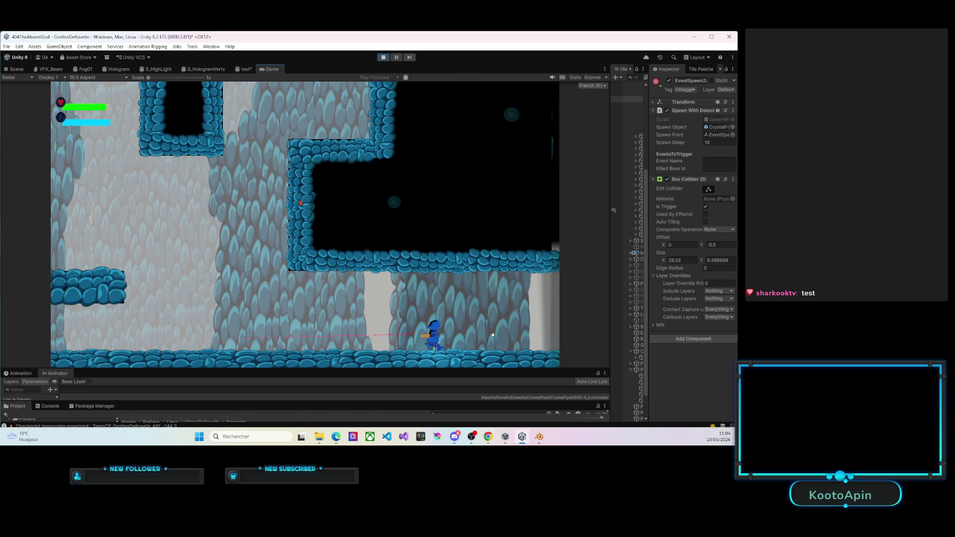
key(Left)
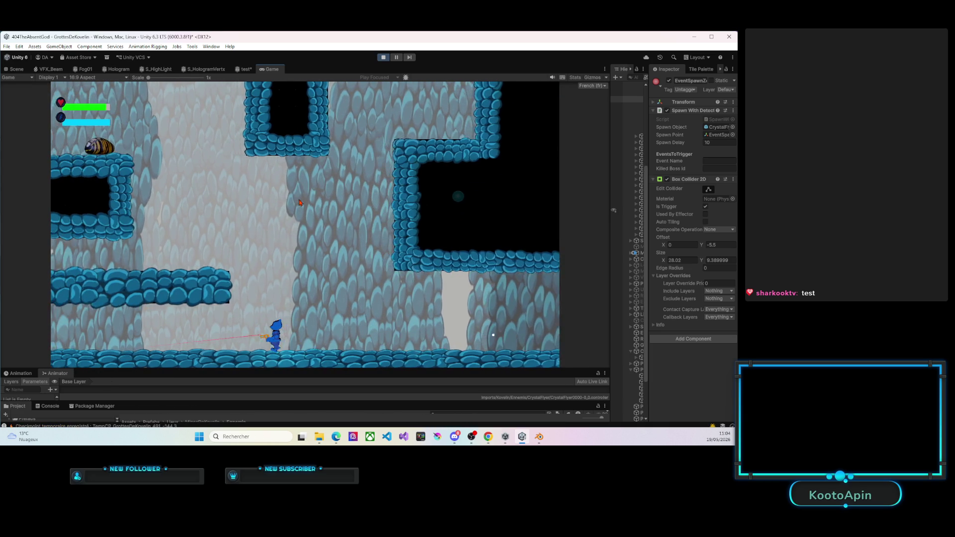
key(Left)
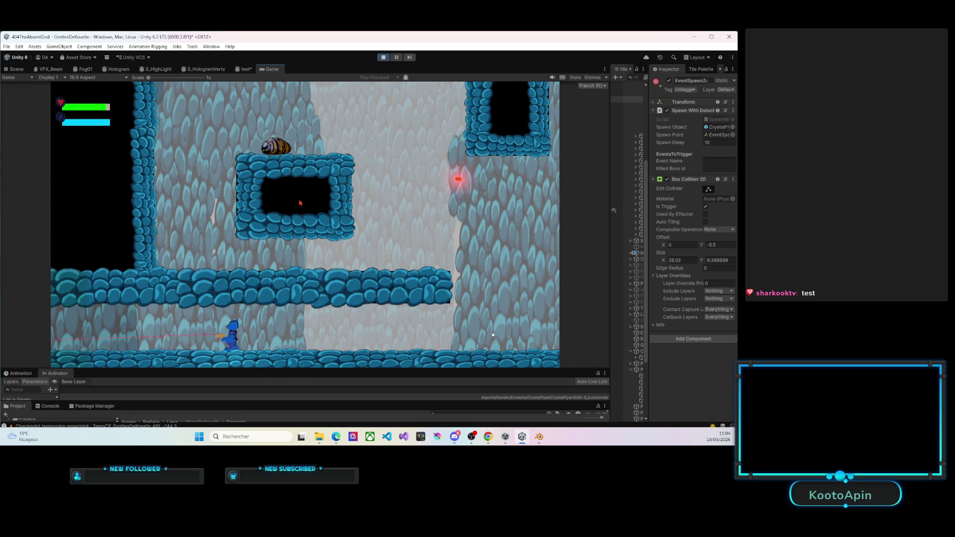
key(Left)
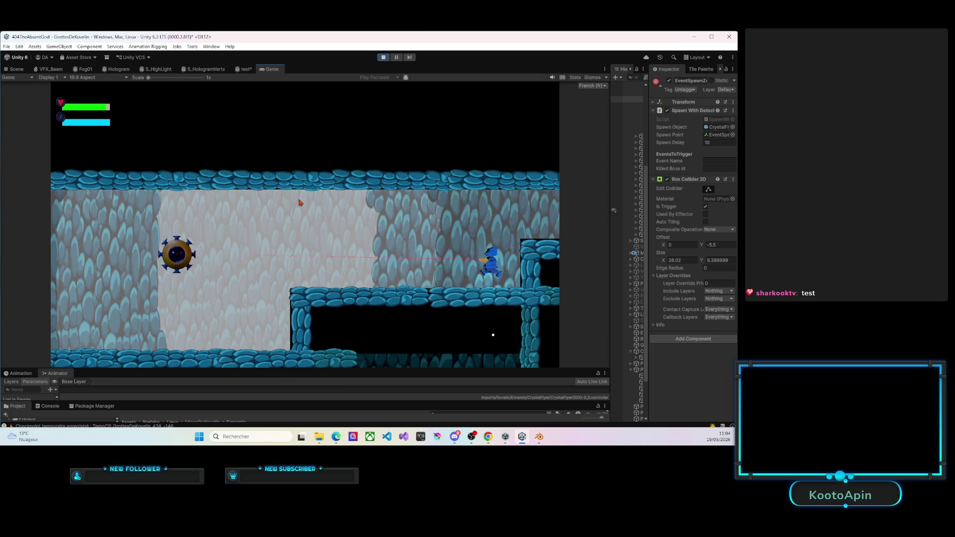
key(Left)
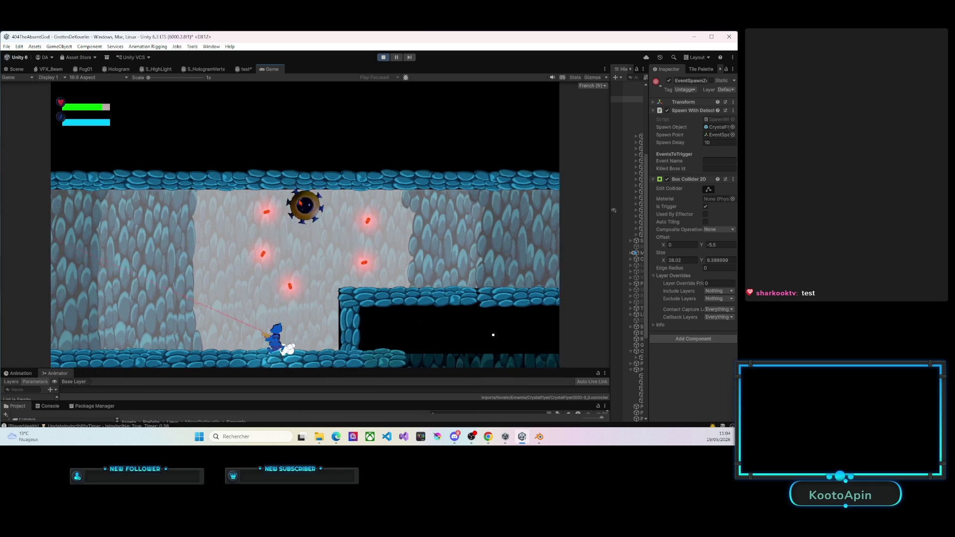
key(Left)
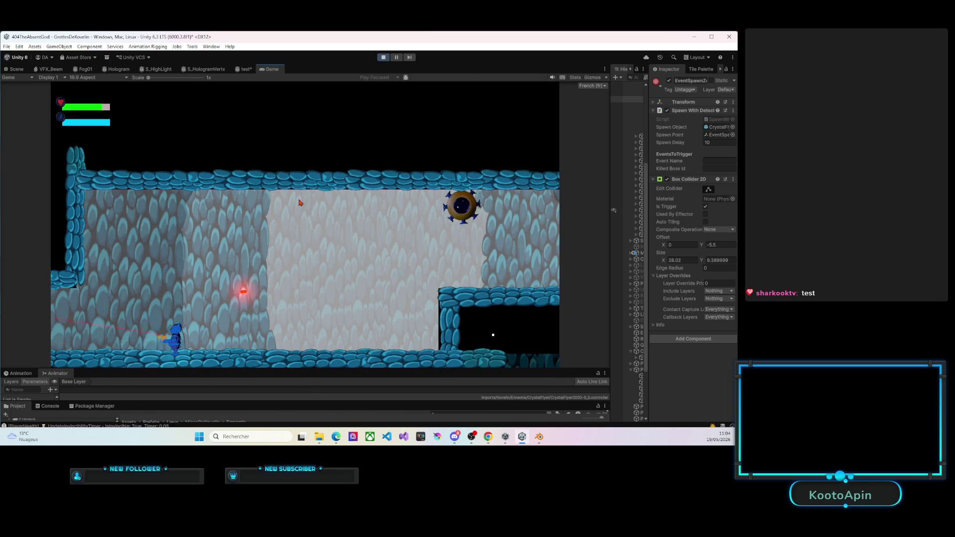
key(Left)
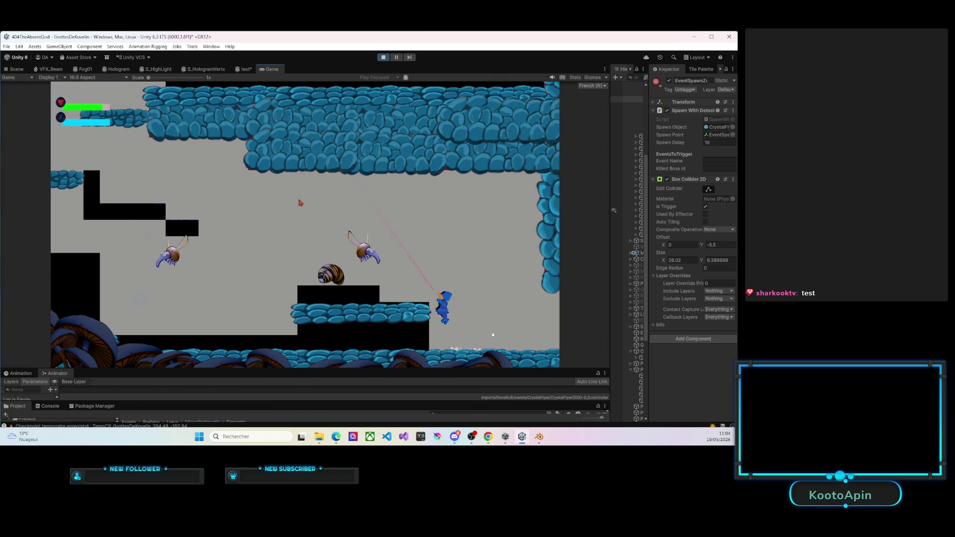
Jump and jetpack the player up to a higher ledge in the new area.
key(space)
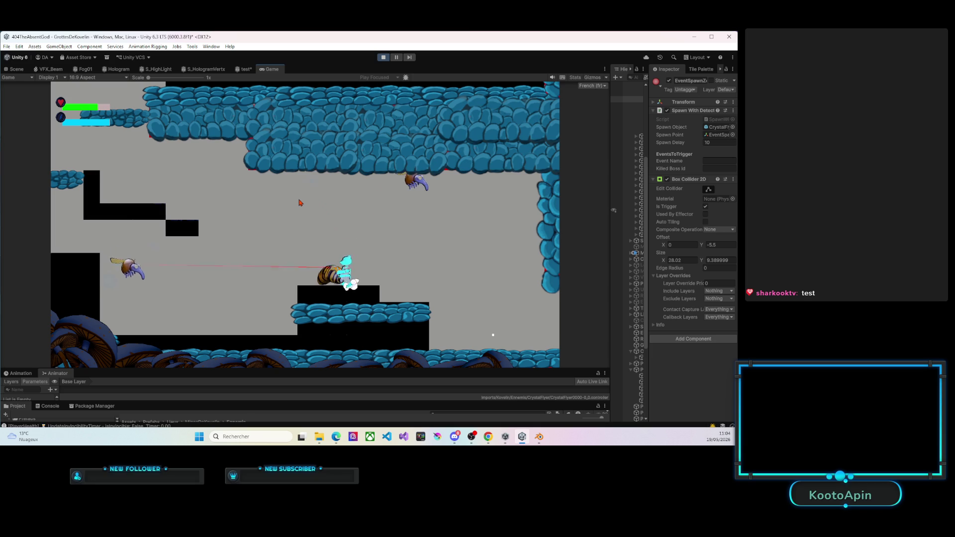
key(Left)
key(space)
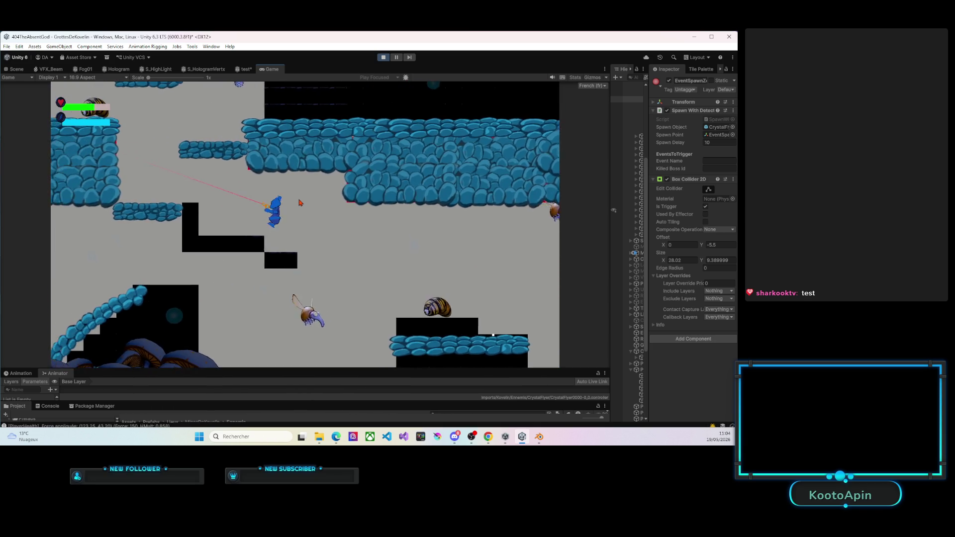
key(Left)
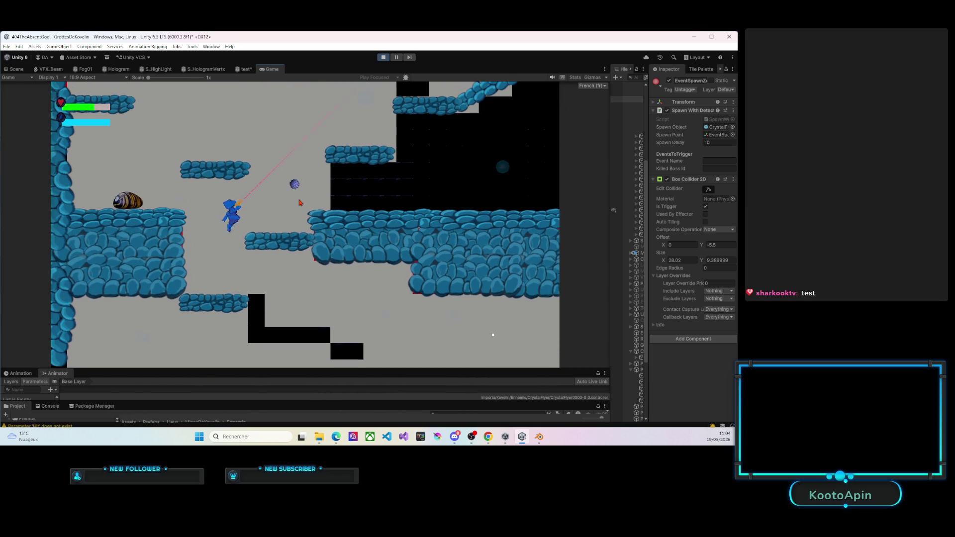
key(Right)
key(space)
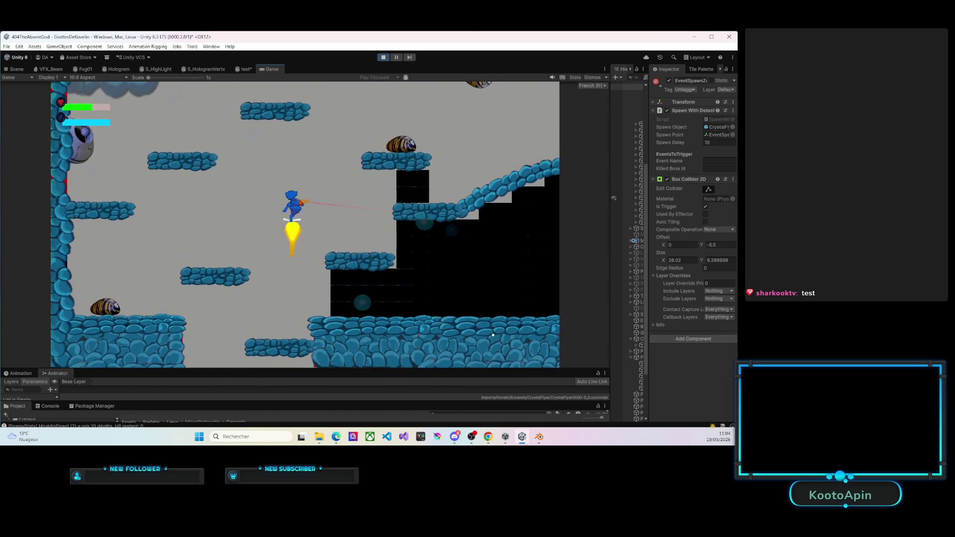
key(Right)
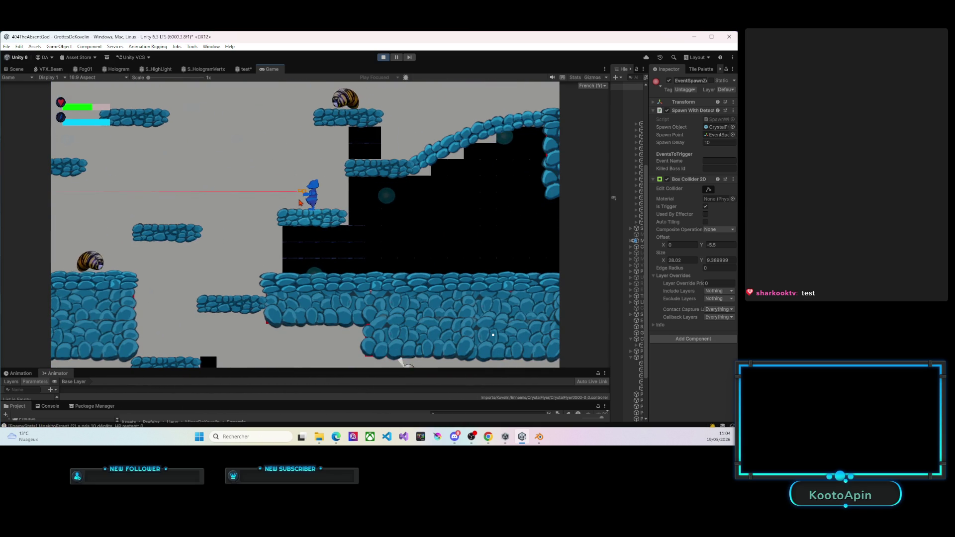
Fly across the gap, land on the middle platform and reposition the player there.
key(Left)
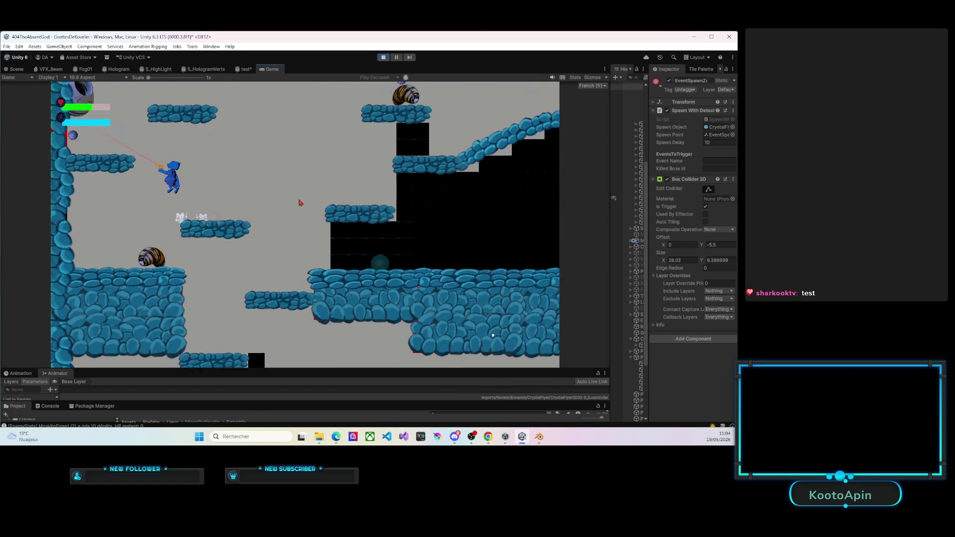
key(space)
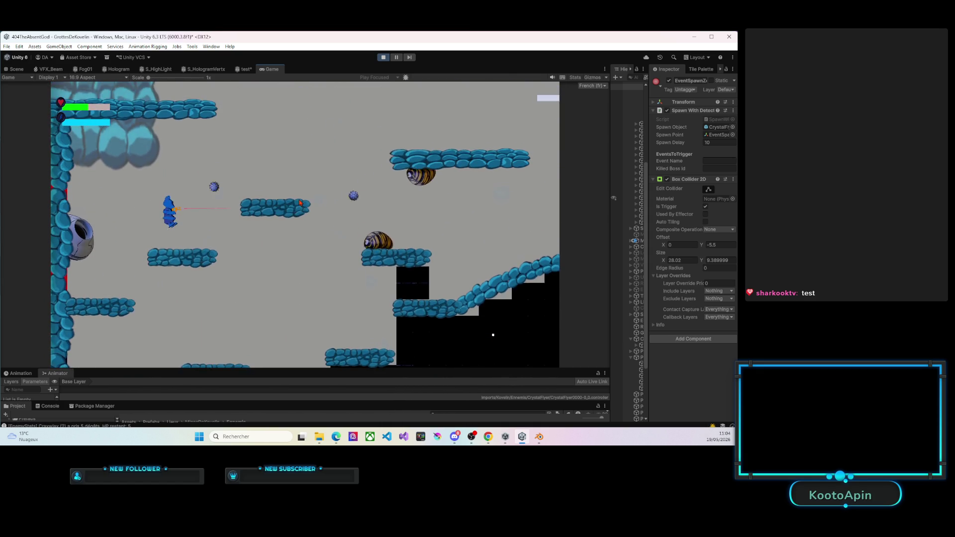
key(Right)
key(space)
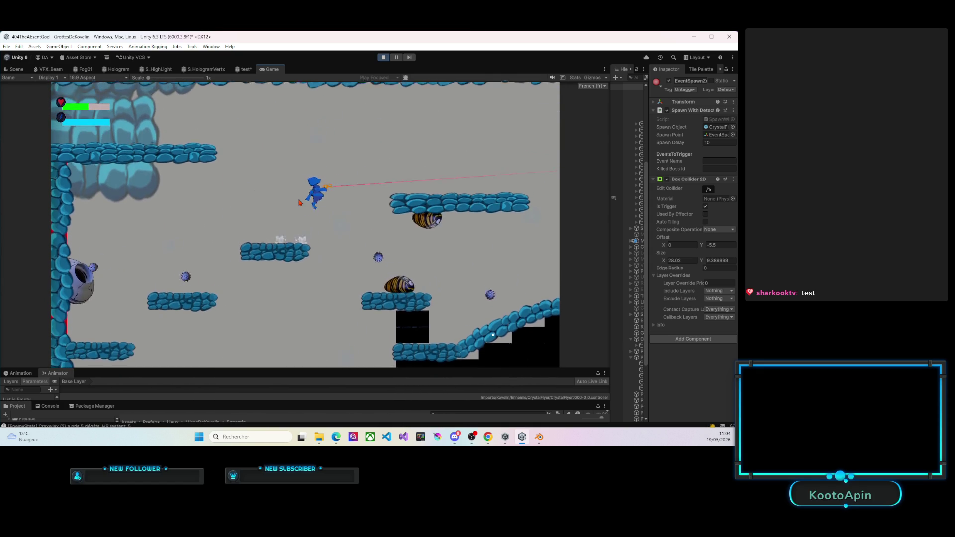
key(Right)
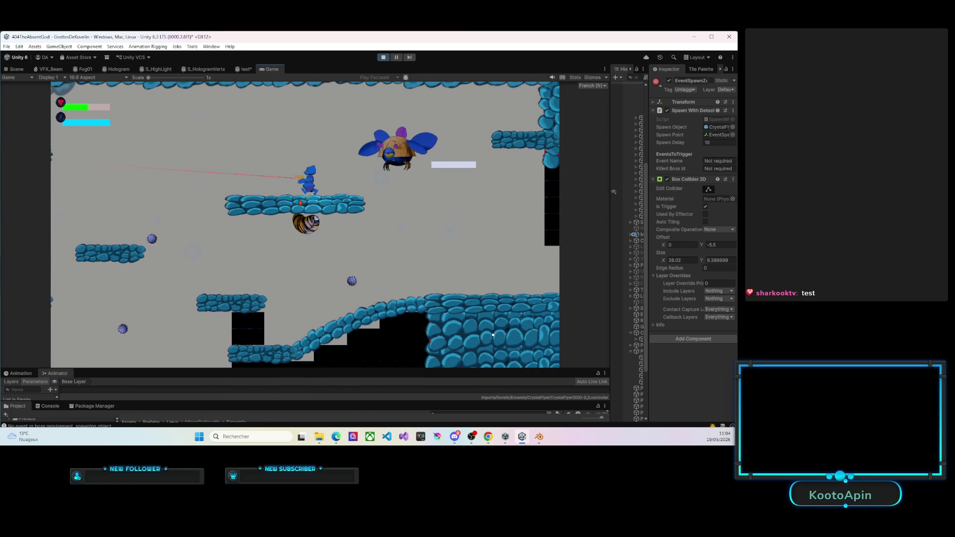
key(Left)
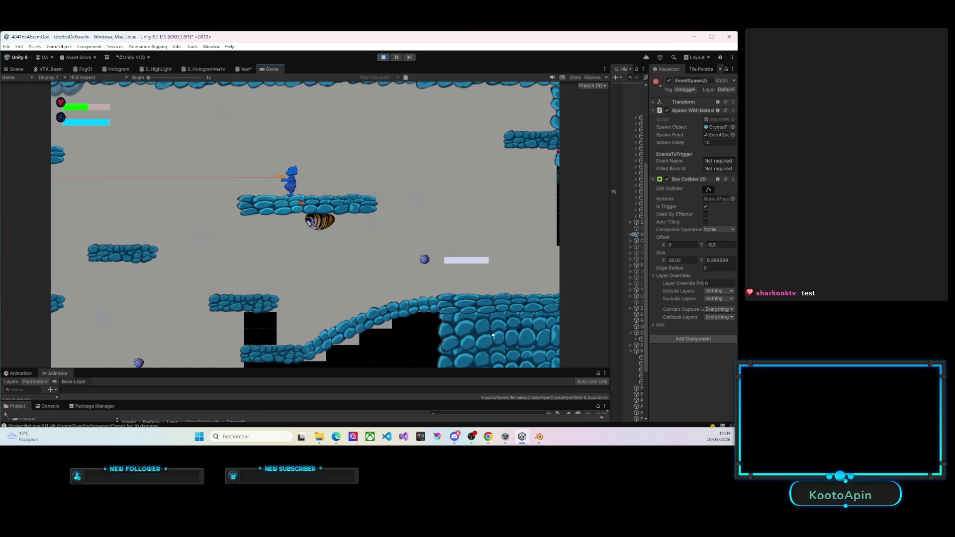
key(Right)
key(Right)
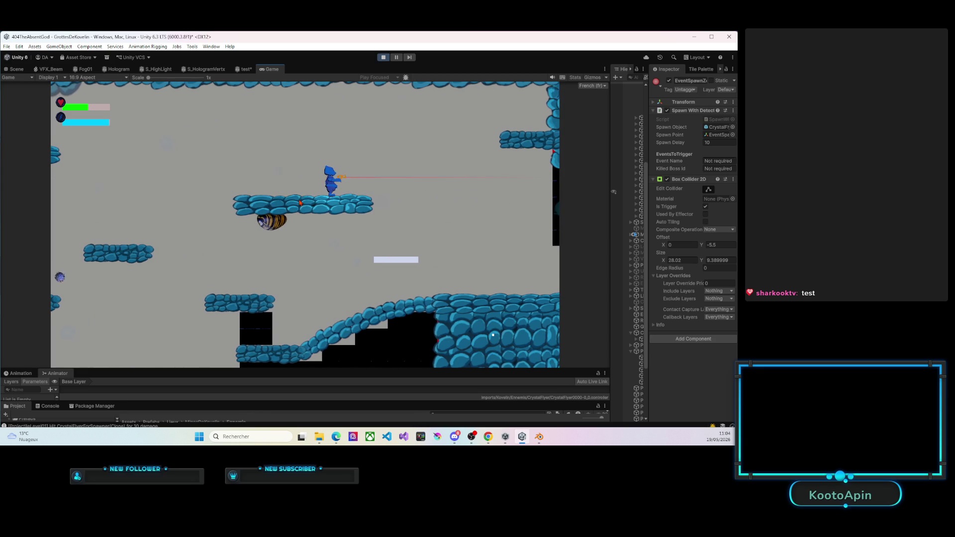
key(Left)
key(Right)
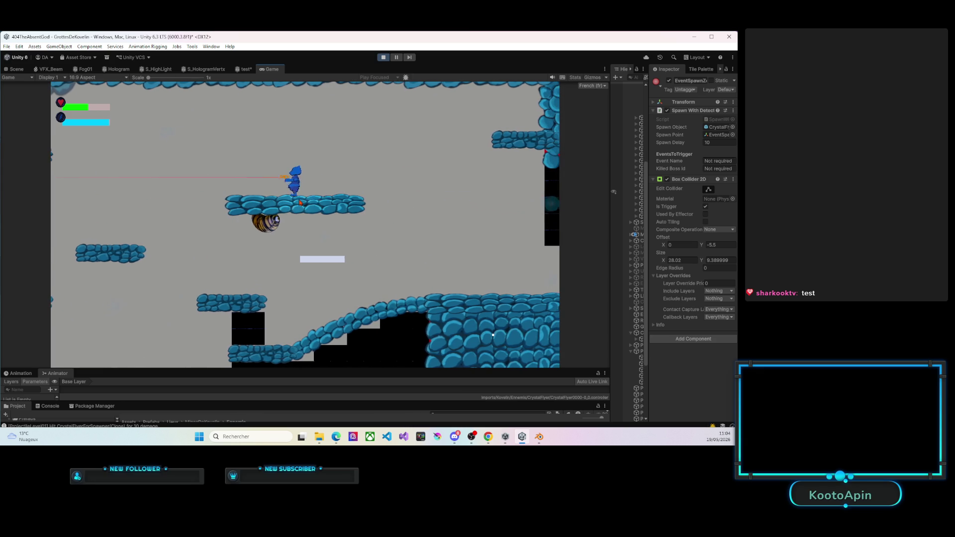
key(Right)
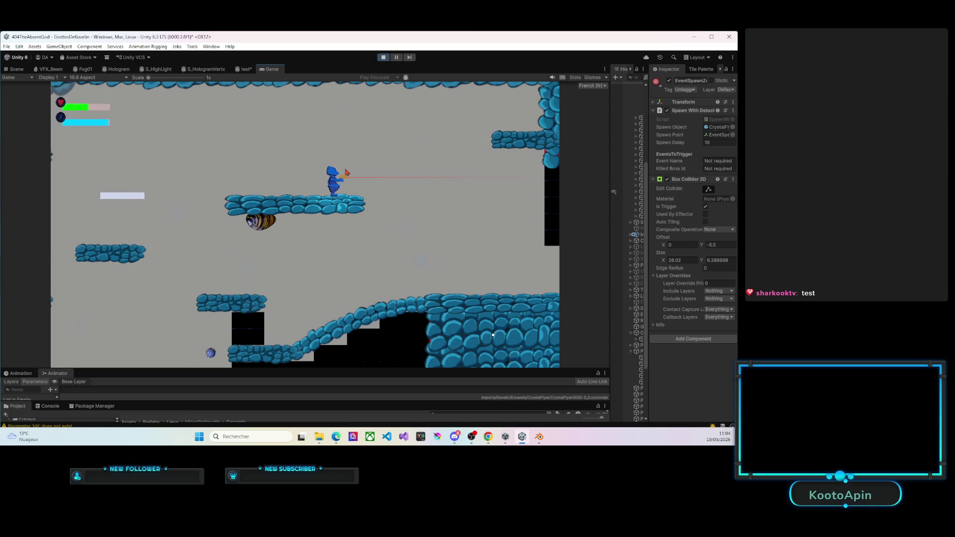
Watch the crystal flyers swarm EventSpawnZone in the Scene view, then exit play mode with Ctrl+P.
click(16, 69)
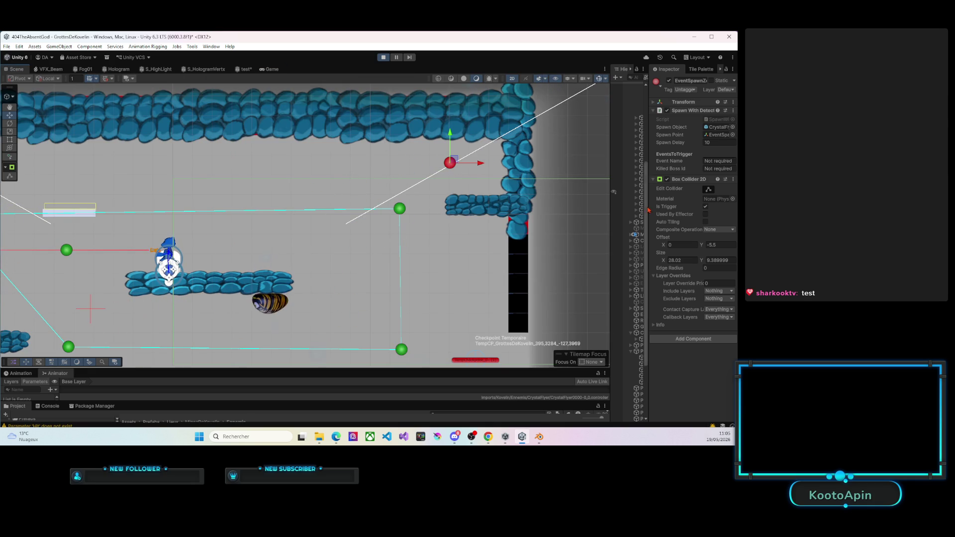
drag(648, 184, 488, 180)
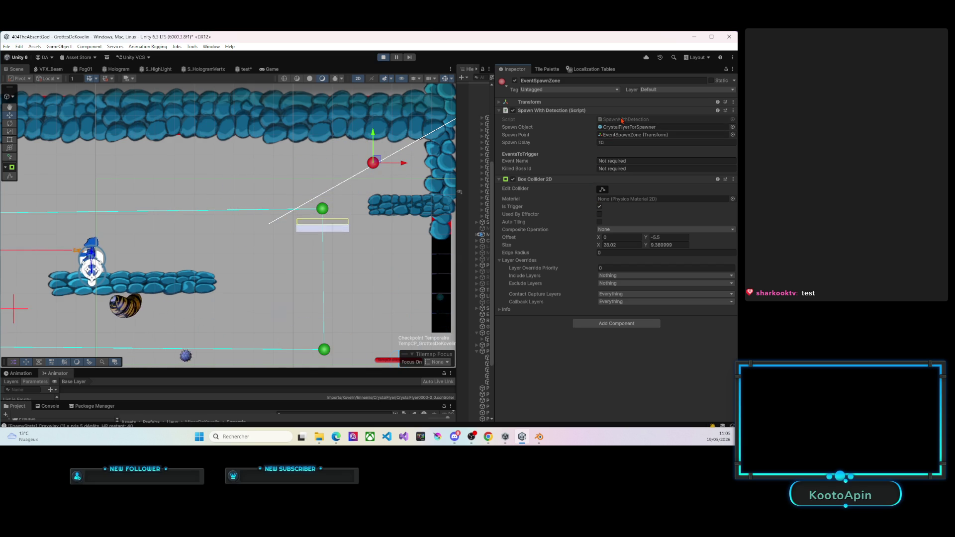
drag(211, 237, 272, 200)
scroll(234, 221, down, 5)
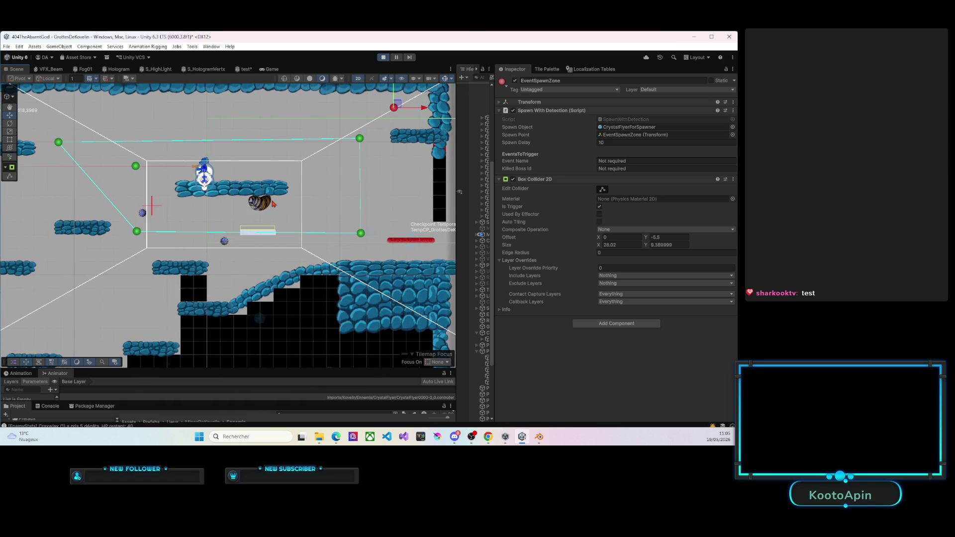
drag(292, 205, 266, 215)
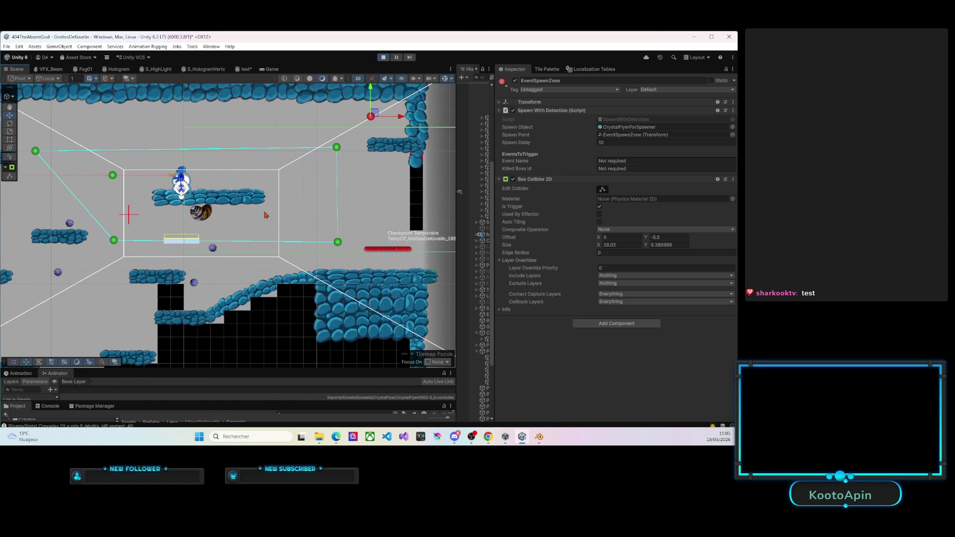
mouse_move(219, 305)
mouse_down()
mouse_move(234, 252)
mouse_move(277, 199)
mouse_move(231, 318)
mouse_up()
scroll(277, 198, down, 2)
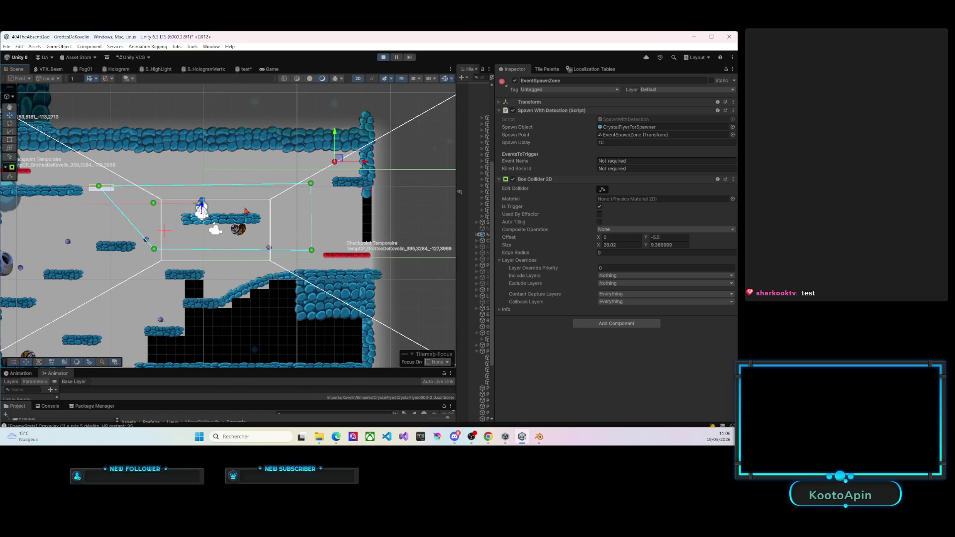
key(ctrl+p)
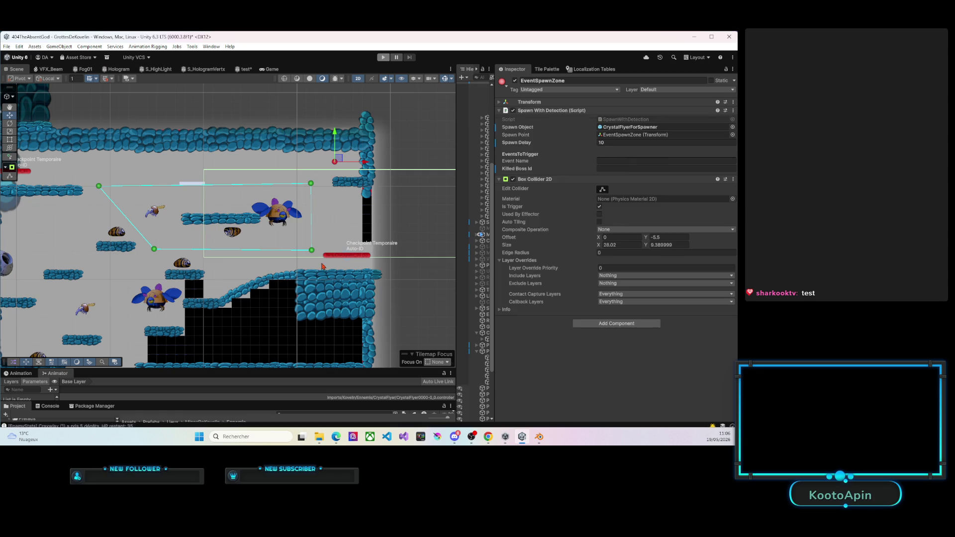
Resize the Hierarchy, Inspector, Scene and Project panels to browse prefabs.
drag(455, 253, 338, 253)
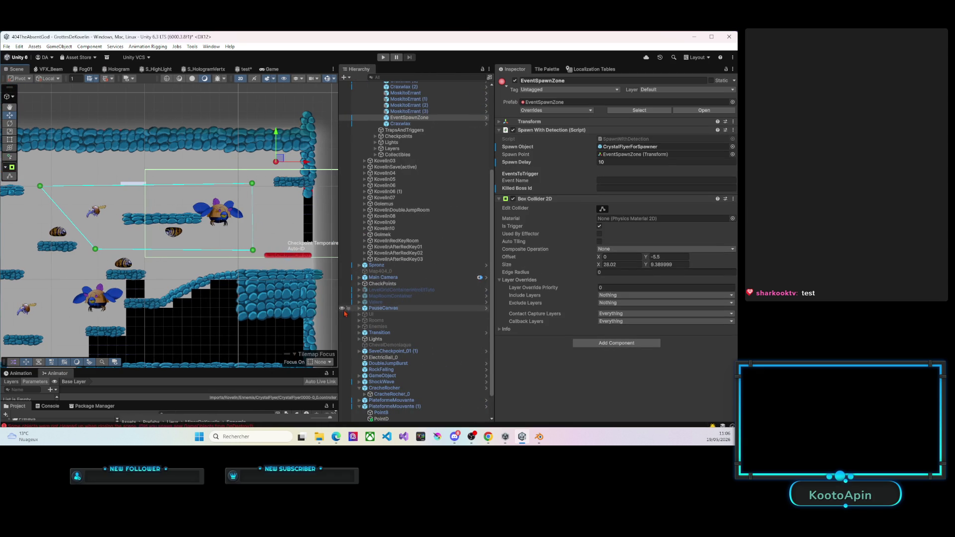
drag(495, 269, 597, 247)
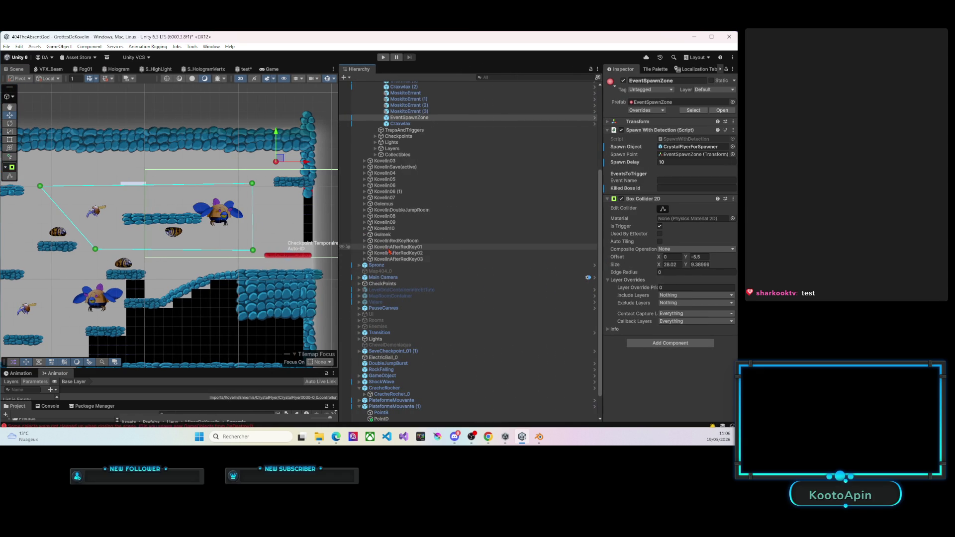
drag(339, 237, 457, 259)
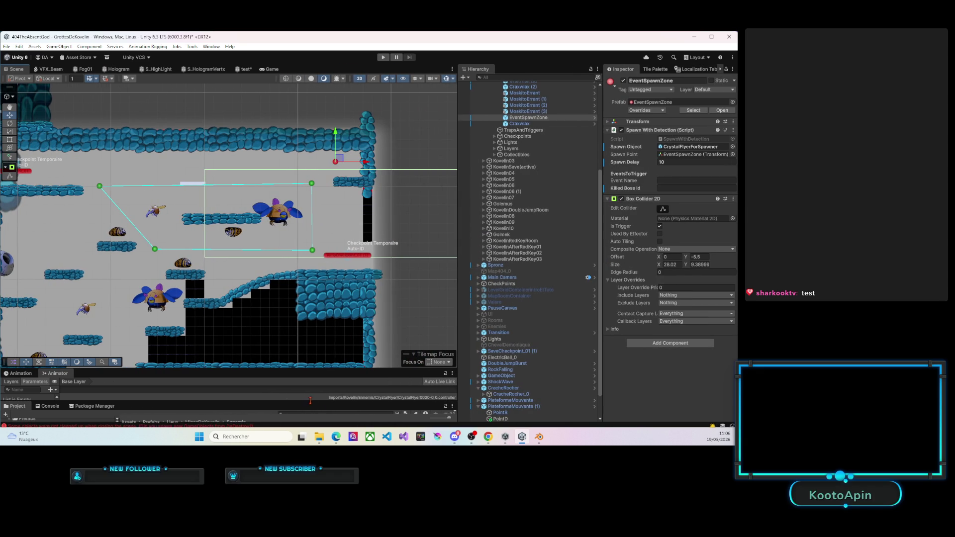
drag(305, 401, 323, 264)
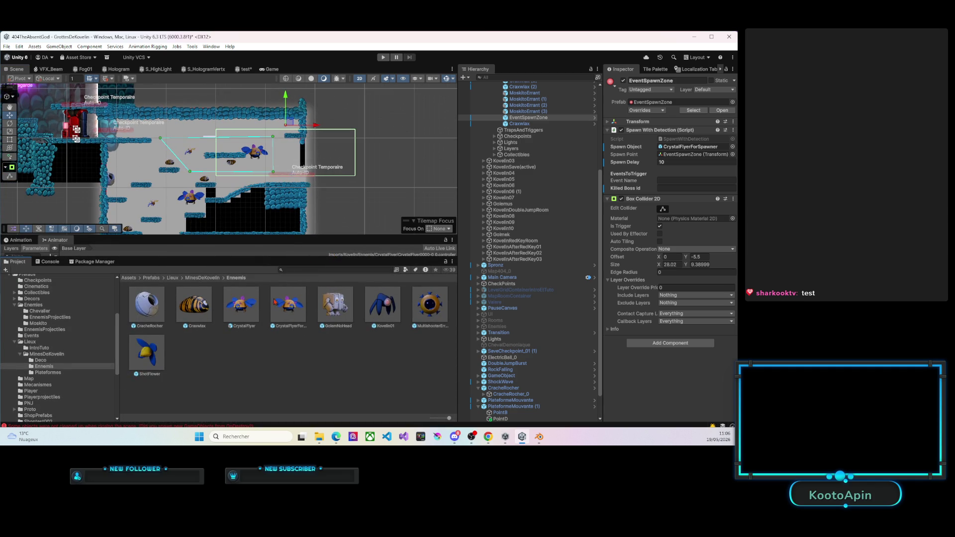
Select CrystalFlyerForSpawner and review its components in a widened Inspector.
click(287, 309)
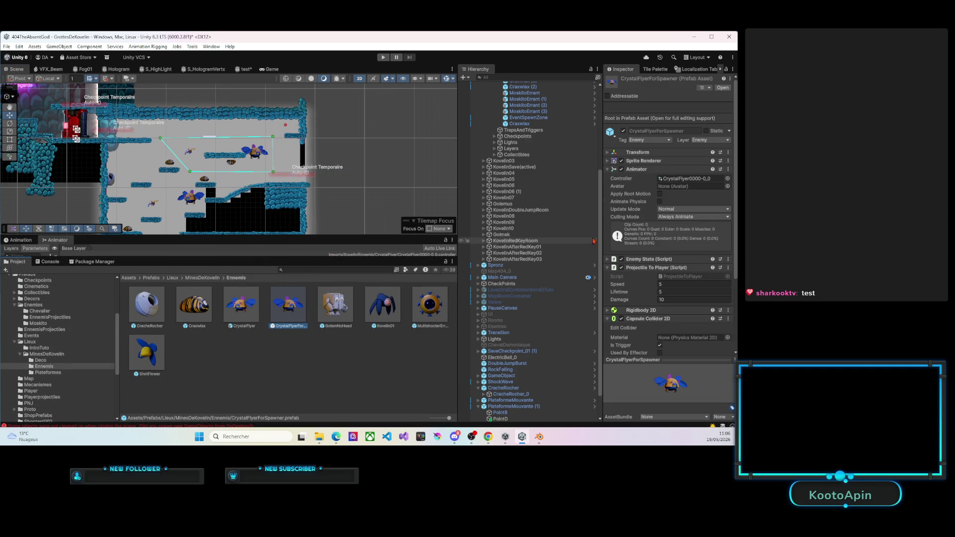
drag(602, 217, 538, 219)
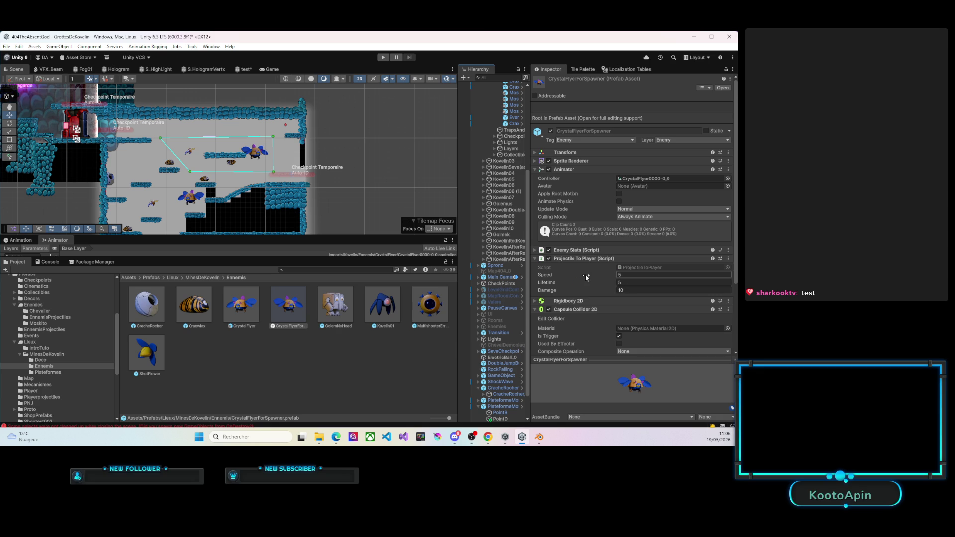
scroll(587, 278, down, 4)
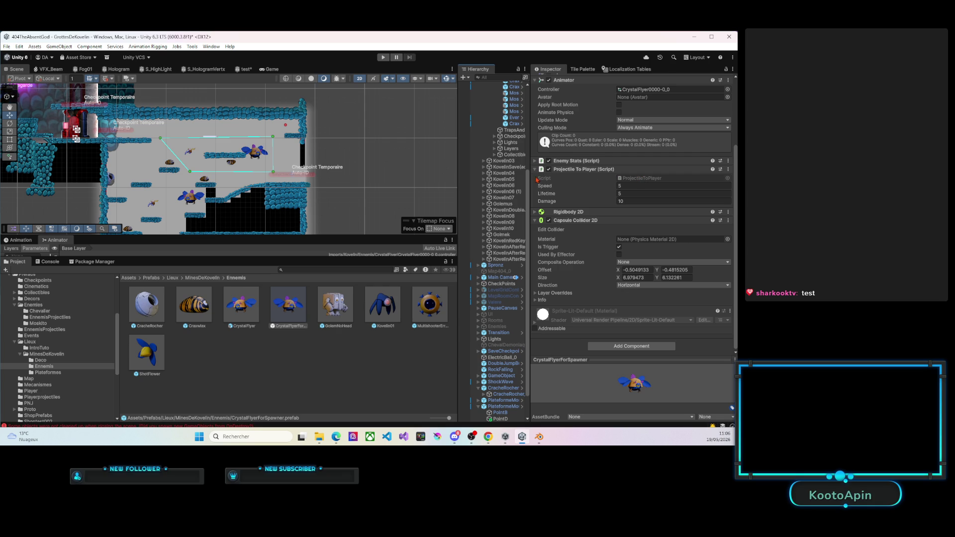
drag(531, 178, 441, 180)
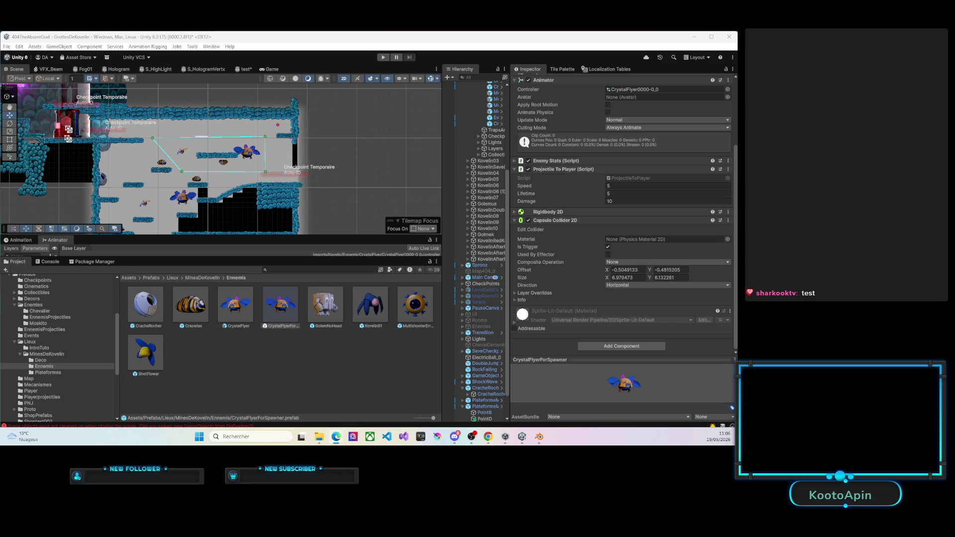
scroll(259, 177, up, 5)
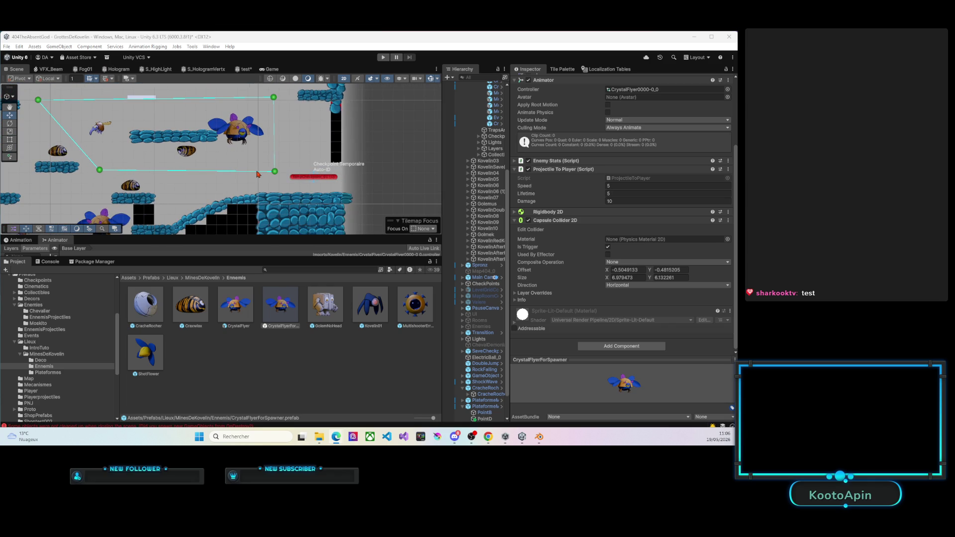
Recentre the Scene on the spawned flyers, then bring the Trello board in Edge forward.
drag(248, 180, 275, 206)
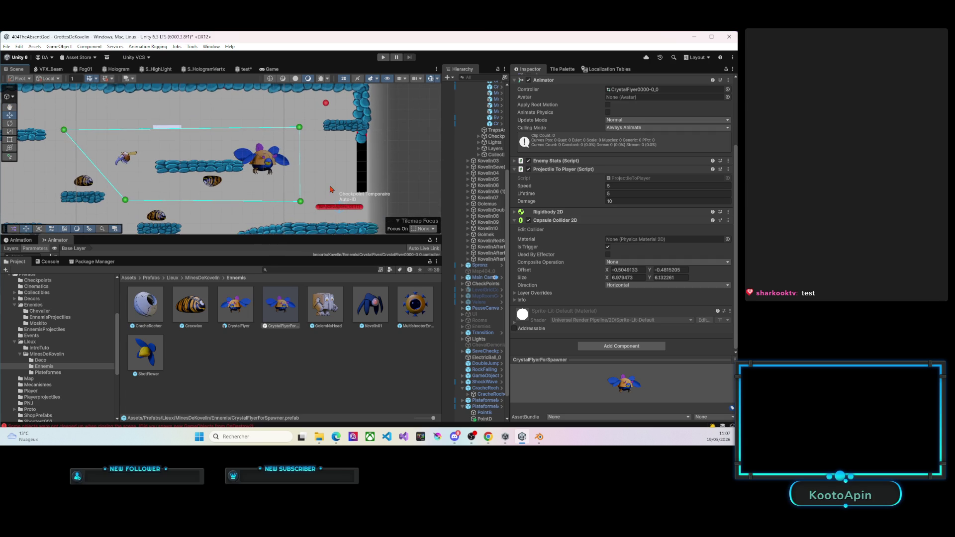
drag(363, 183, 282, 164)
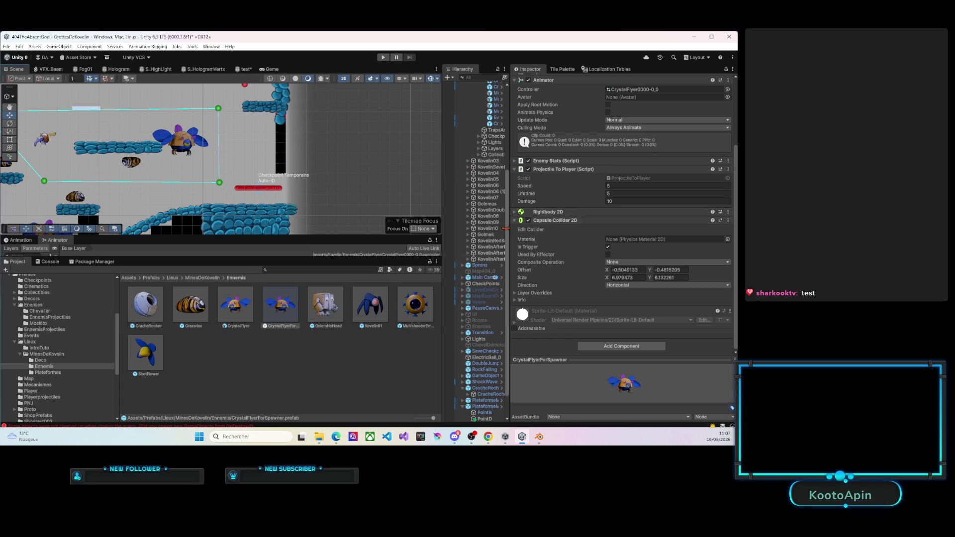
mouse_move(457, 439)
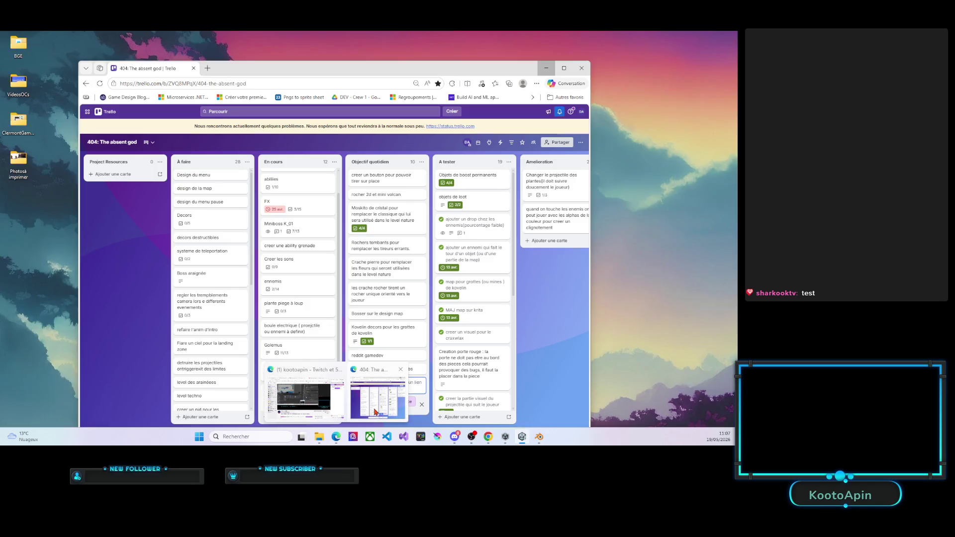
click(376, 395)
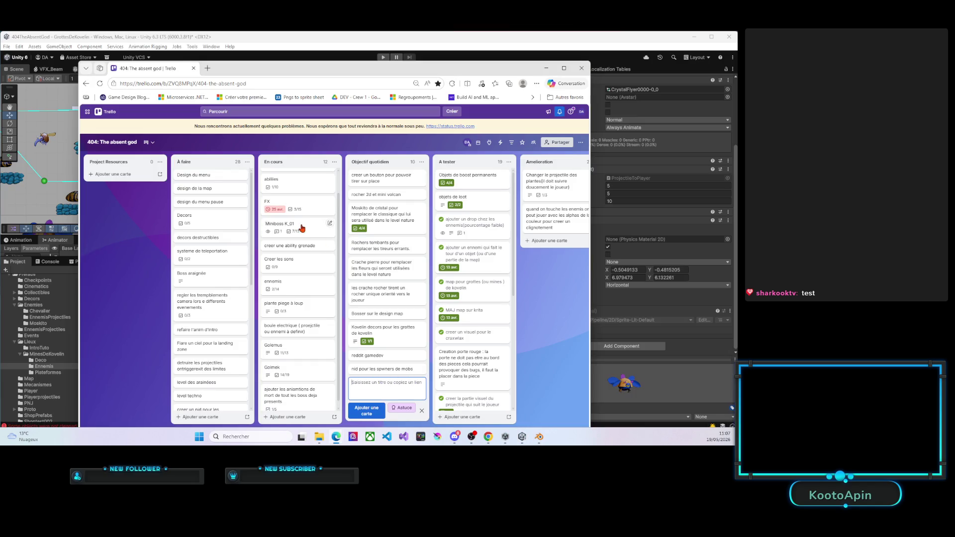
Add an À faire card about redoing the crystalFlyer script as a simple projectile toward the player.
scroll(219, 223, down, 10)
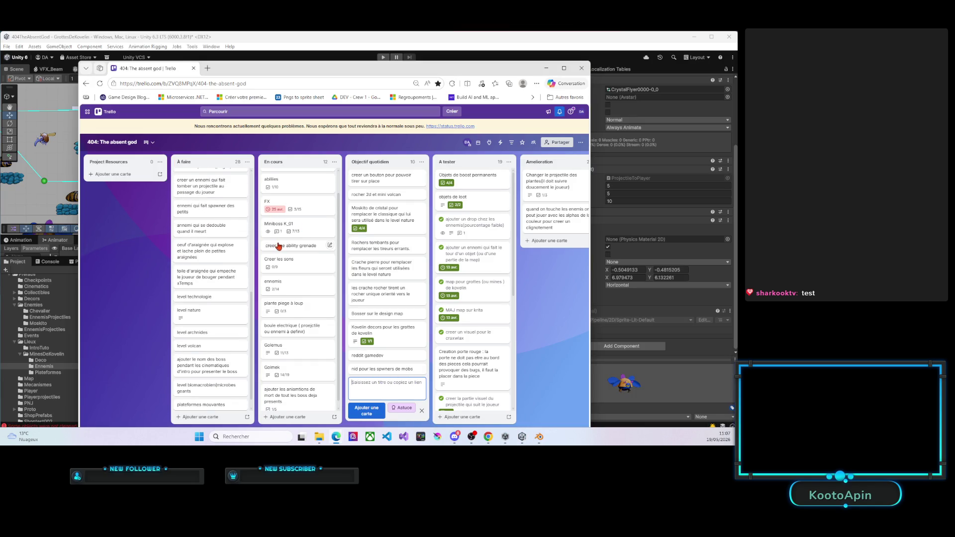
scroll(277, 245, down, 1)
click(198, 417)
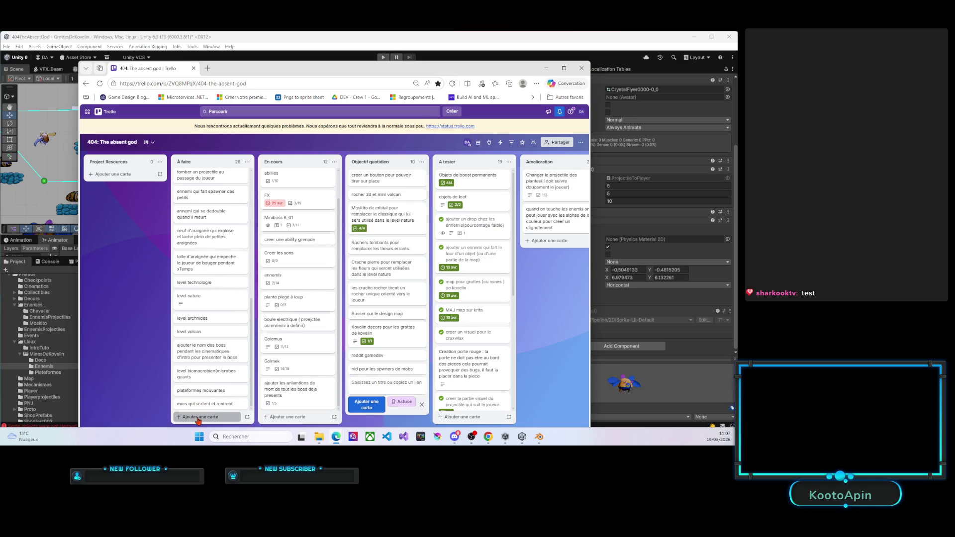
text(refaire un script pour le crys)
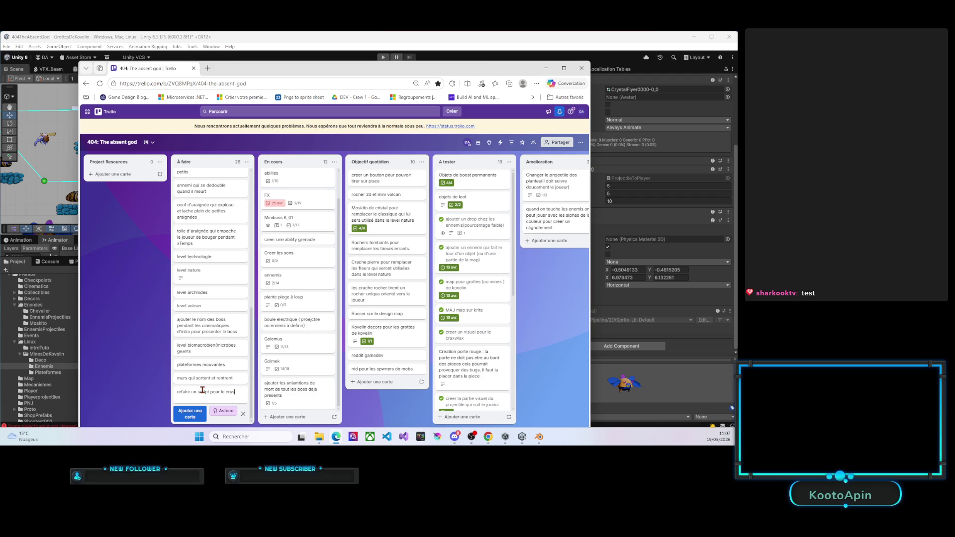
text(talFlyer)
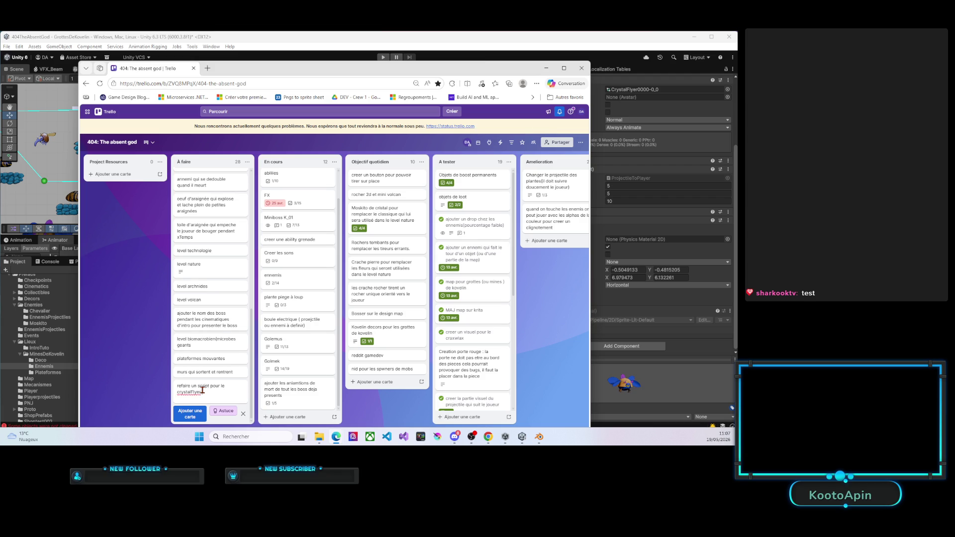
text( autre qu'un simp)
text(le projectile)
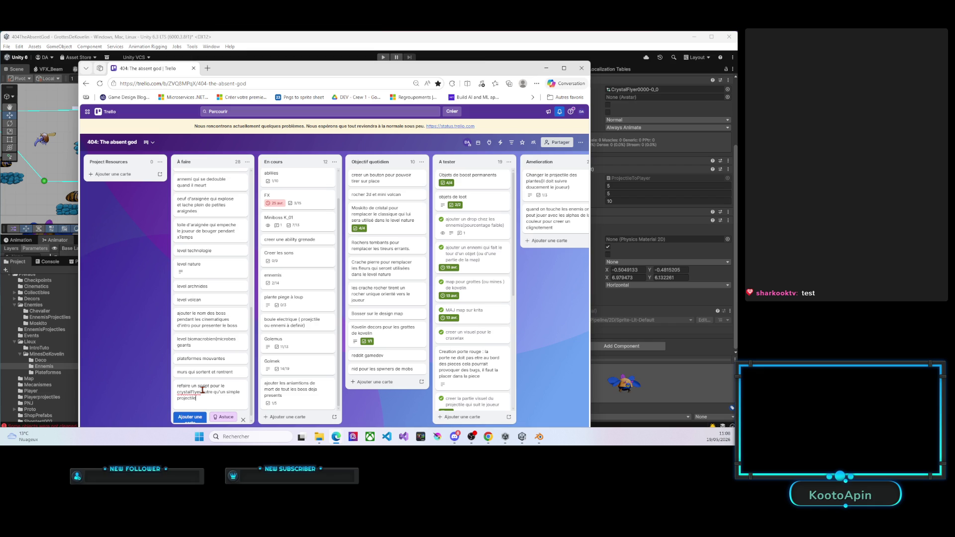
text((vol vers)
text( le jo)
text(ueur)
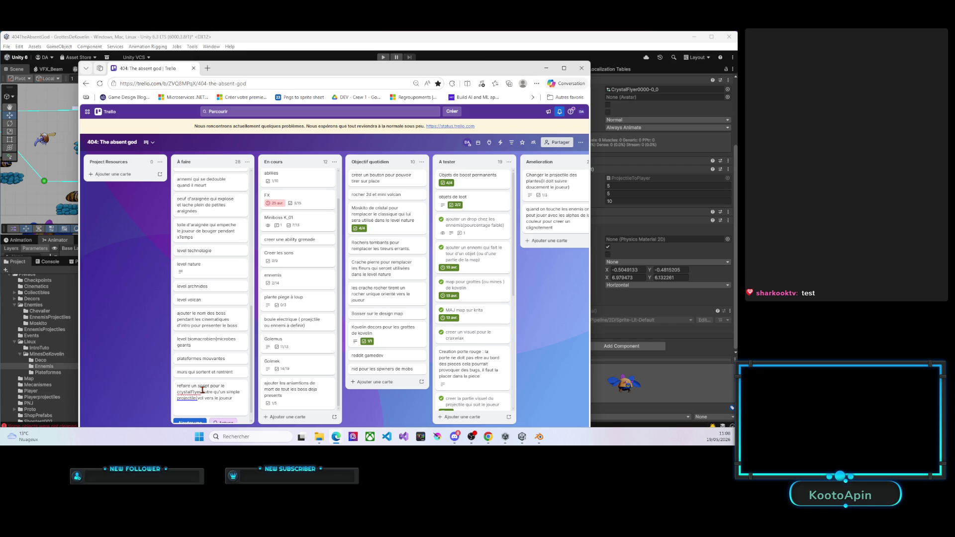
text())
Dismiss the accidental Save As dialog and minimize the browser back to Unity.
key(ctrl+s)
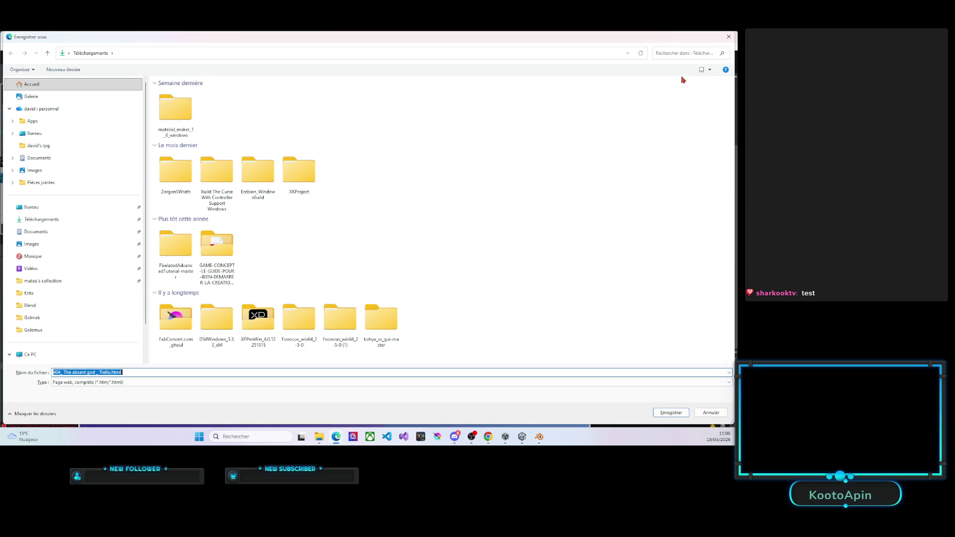
click(729, 36)
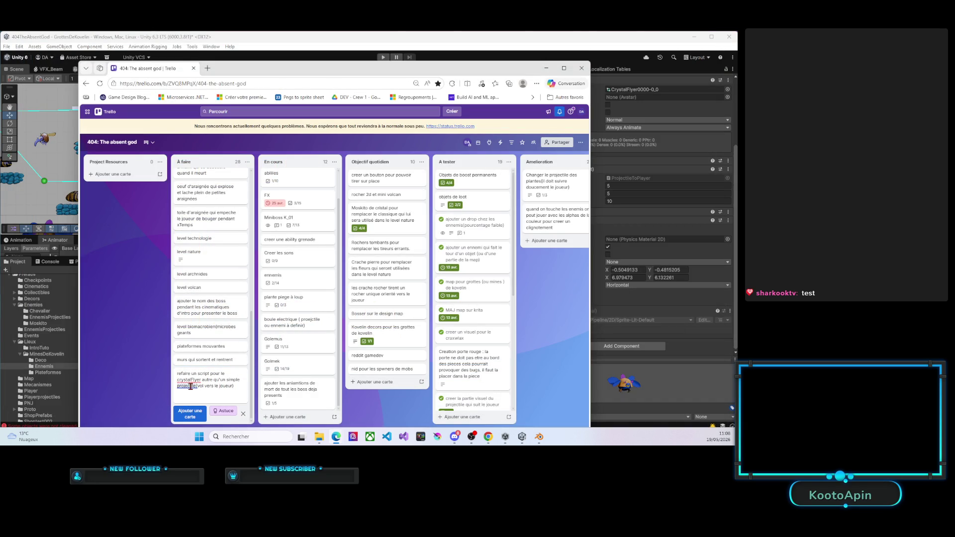
click(546, 68)
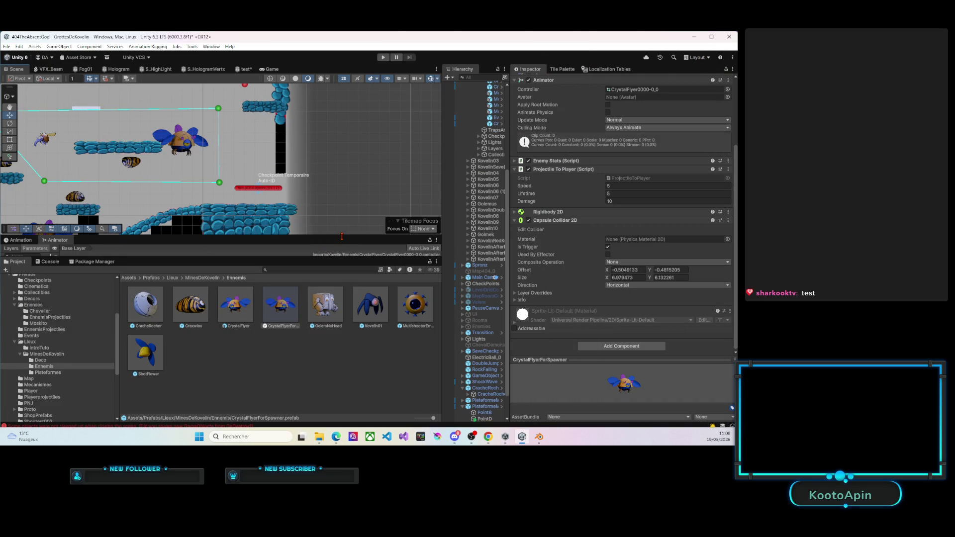
Enlarge the Scene view by lowering the Scene/Animator divider and resizing the Hierarchy panel.
drag(342, 236, 342, 271)
drag(508, 245, 546, 226)
drag(448, 215, 503, 216)
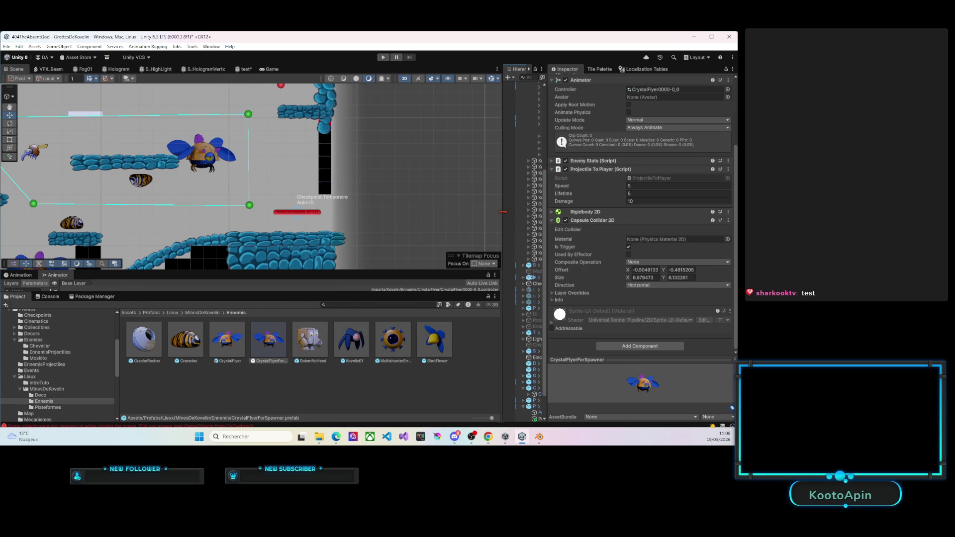